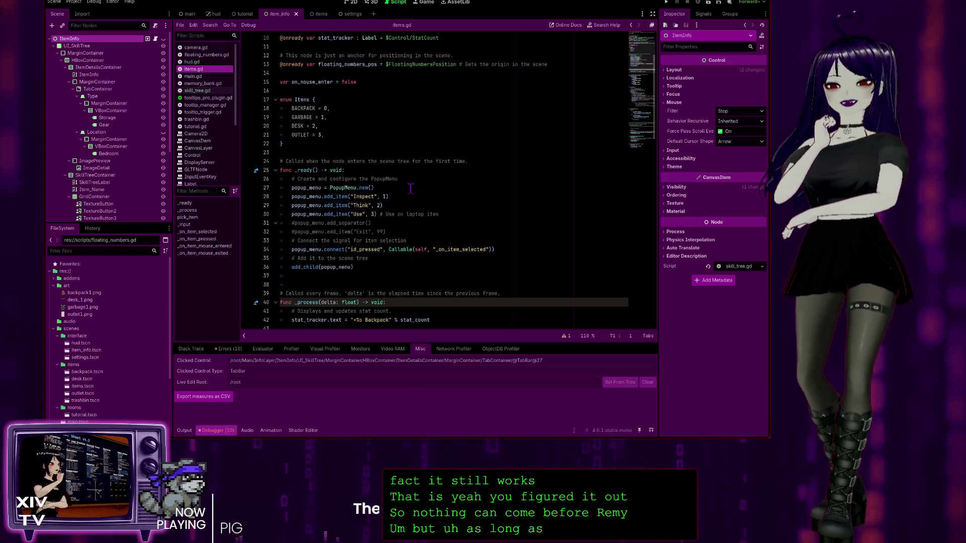
Review the PopupMenu setup in items.gd's _ready: add_child, the id_pressed connect, and the Use item
scroll(334, 207, down, 1)
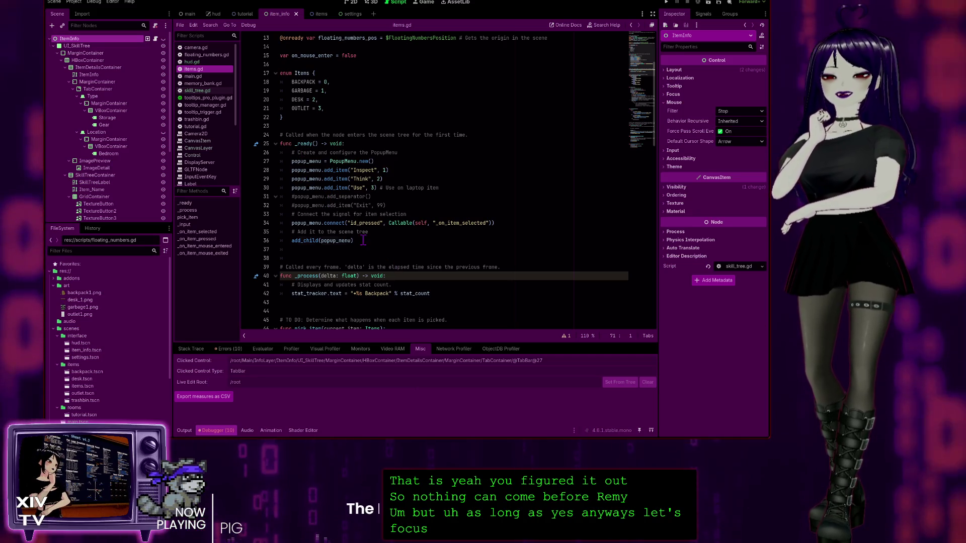
click(359, 240)
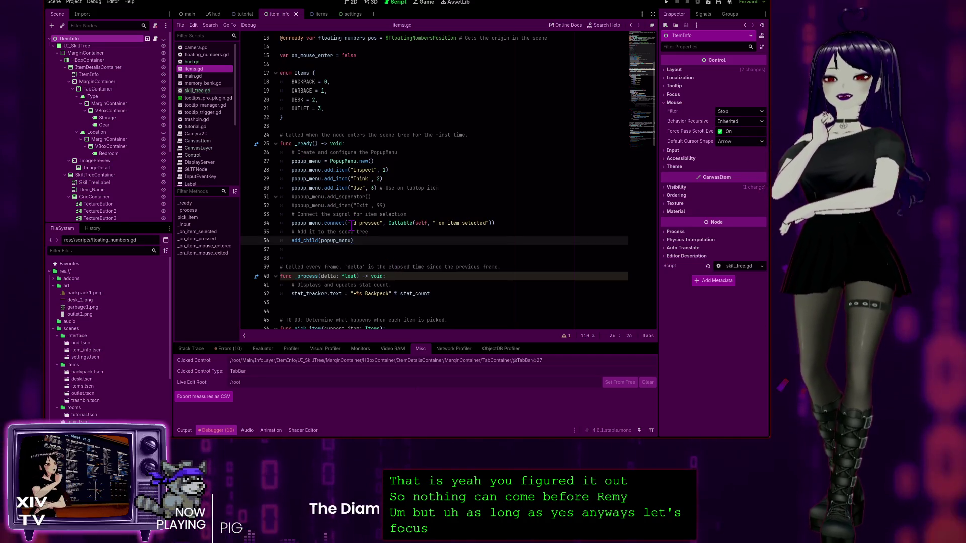
scroll(407, 148, down, 2)
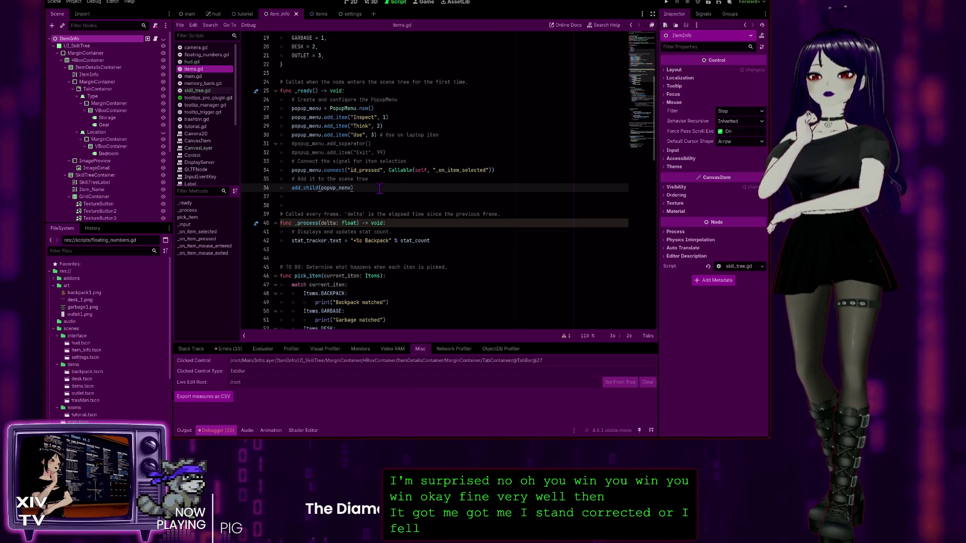
click(520, 171)
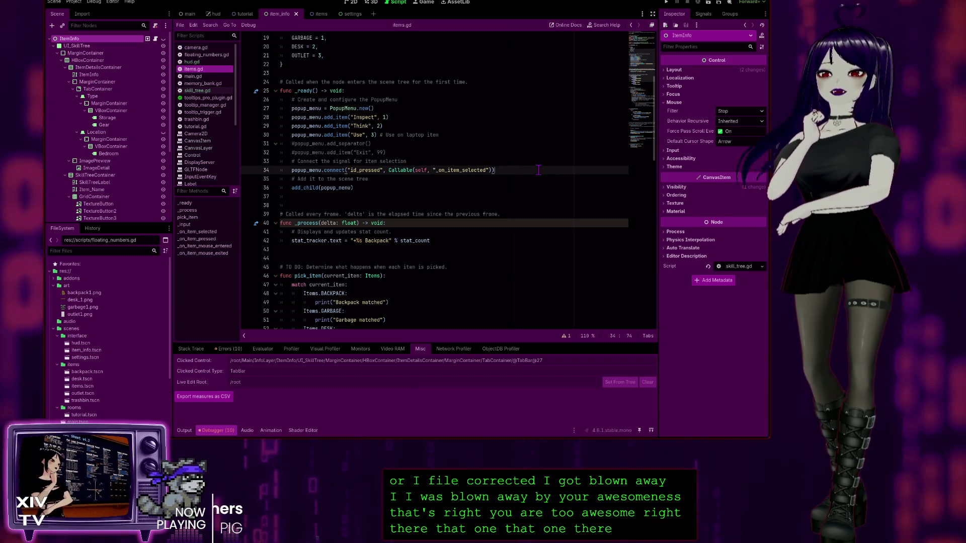
click(373, 190)
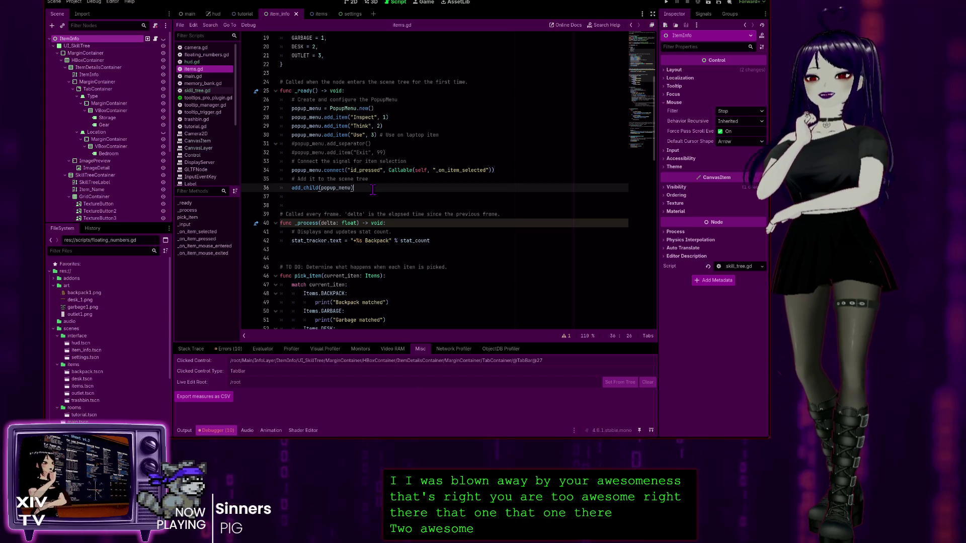
click(514, 169)
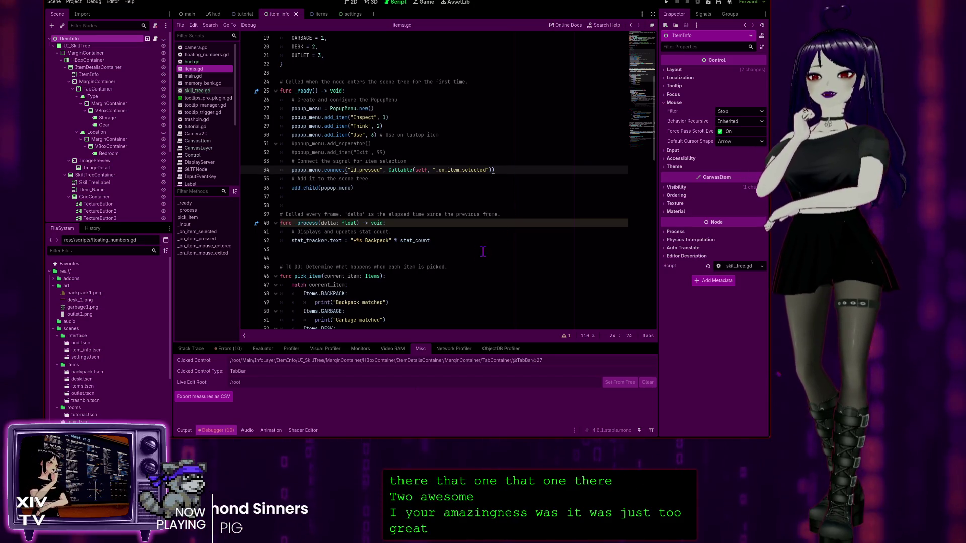
click(388, 135)
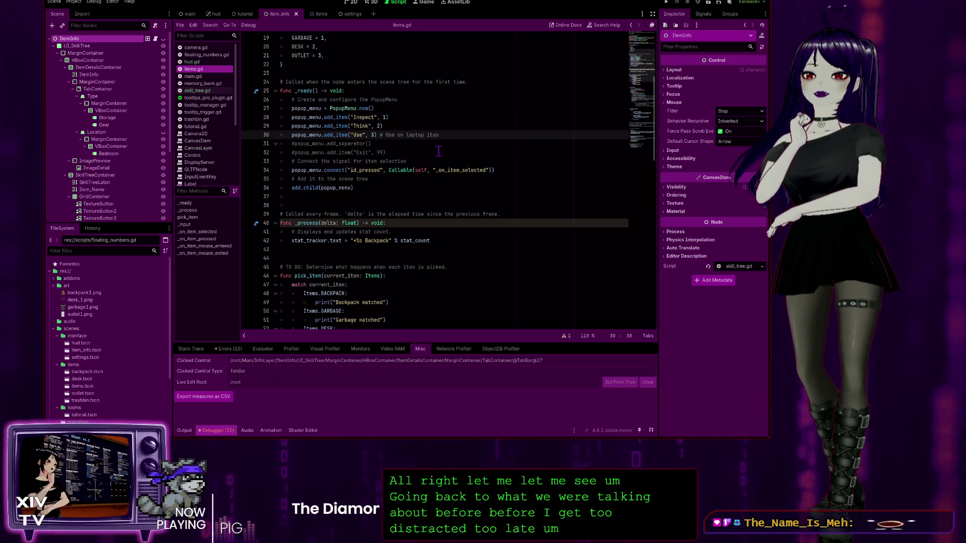
scroll(357, 129, down, 10)
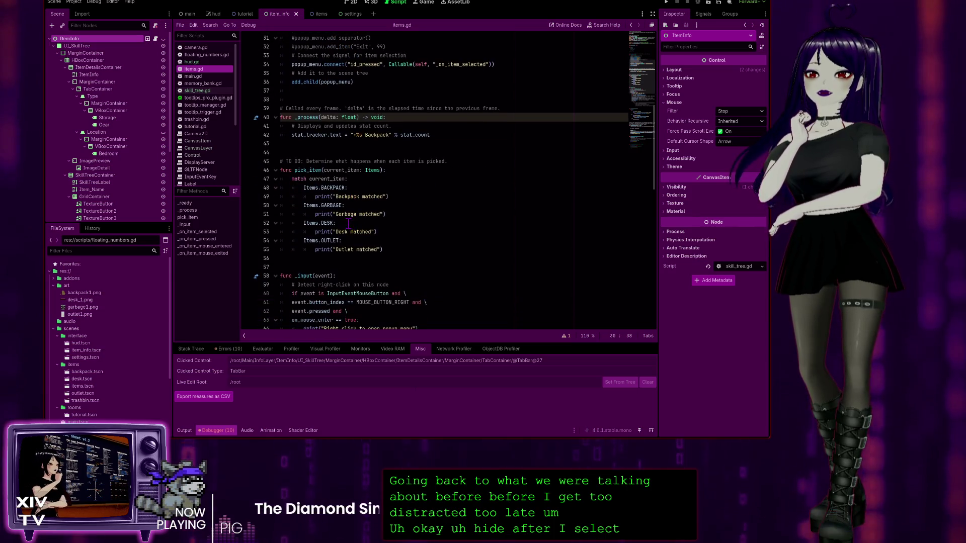
scroll(353, 249, down, 8)
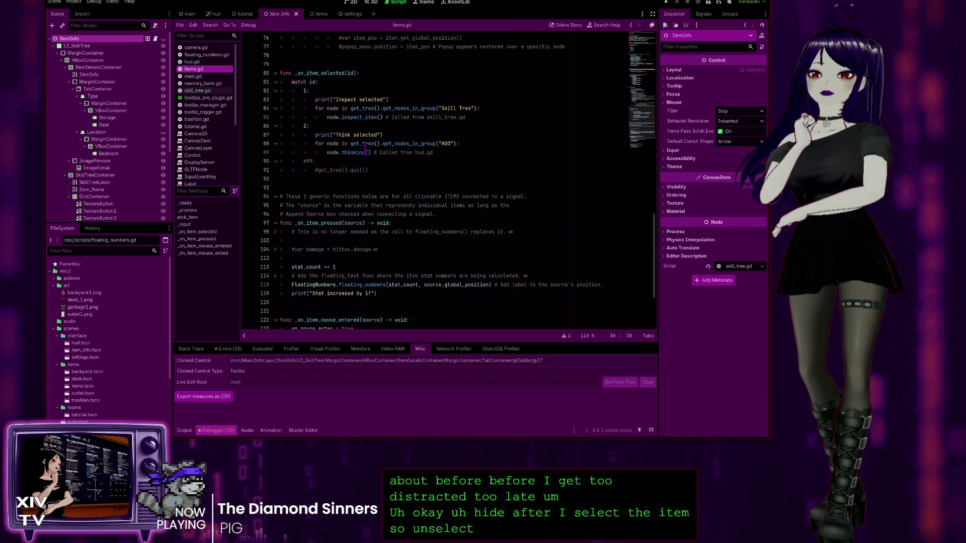
scroll(365, 151, down, 4)
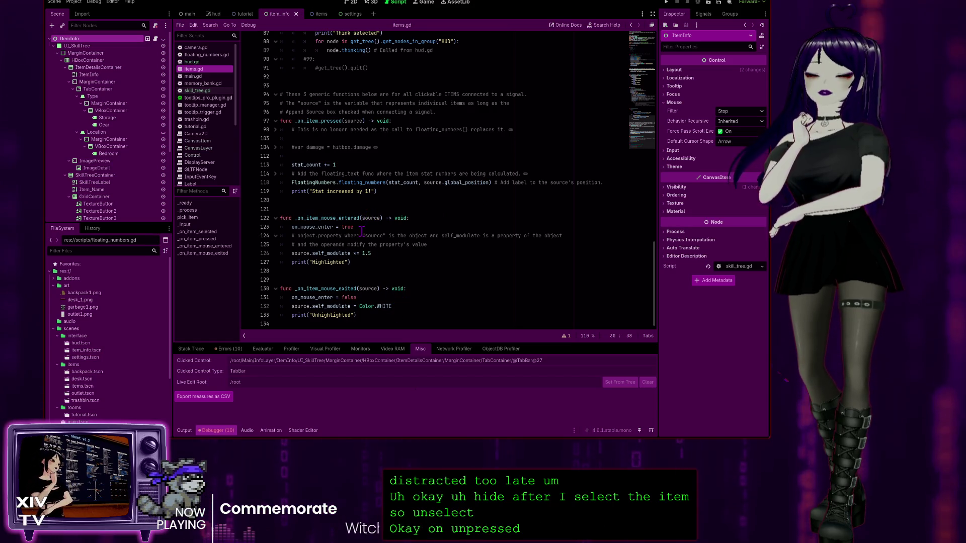
scroll(362, 231, up, 16)
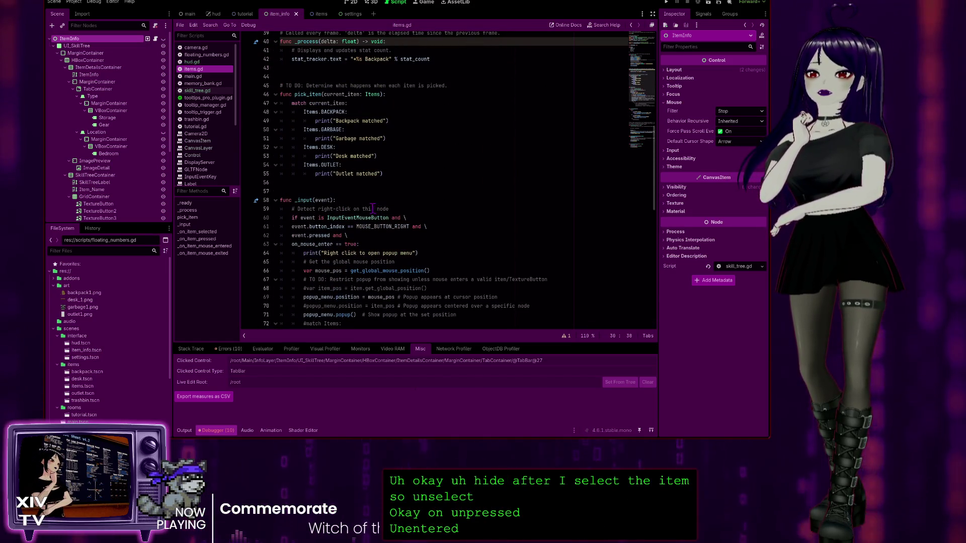
scroll(373, 208, down, 4)
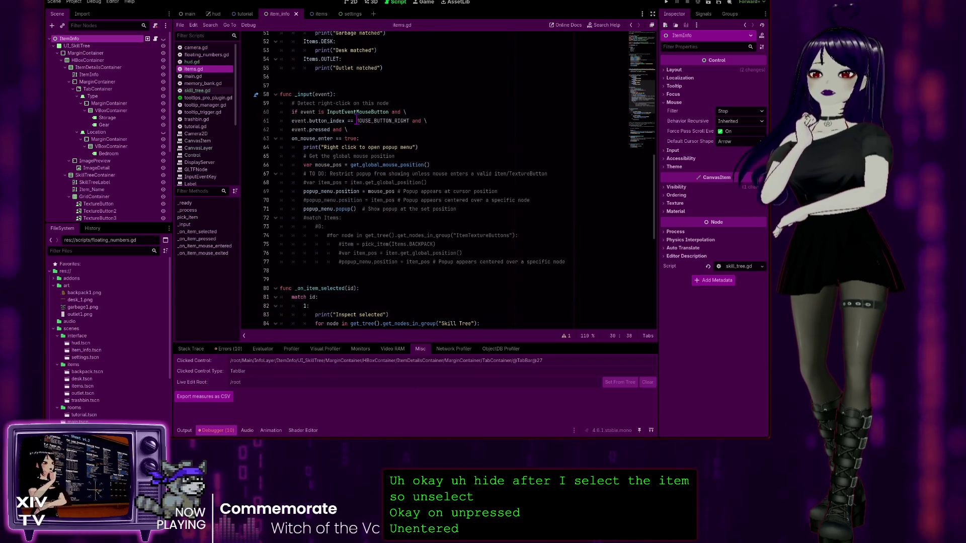
scroll(353, 116, down, 1)
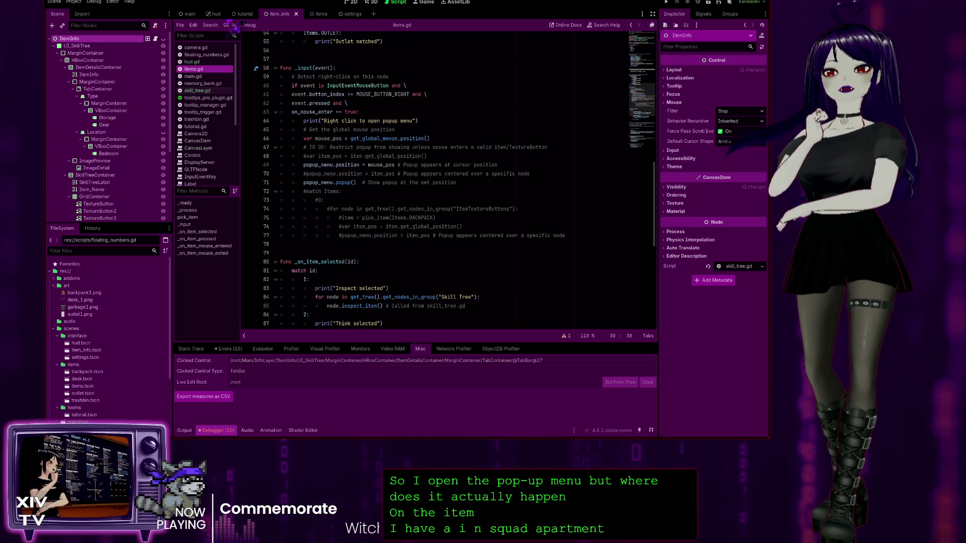
Open the tutorial scene, glance at memory_bank.gd, and return to items.gd
click(245, 14)
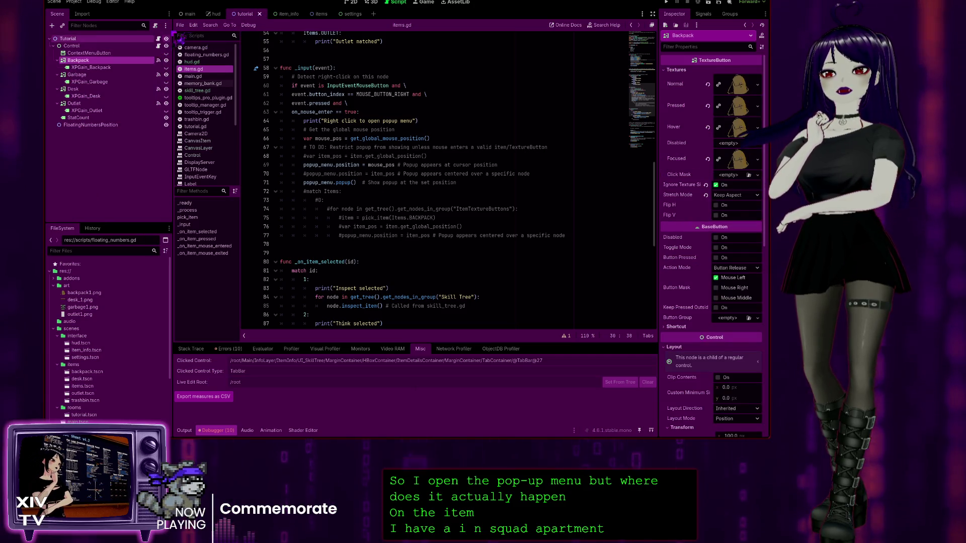
click(203, 83)
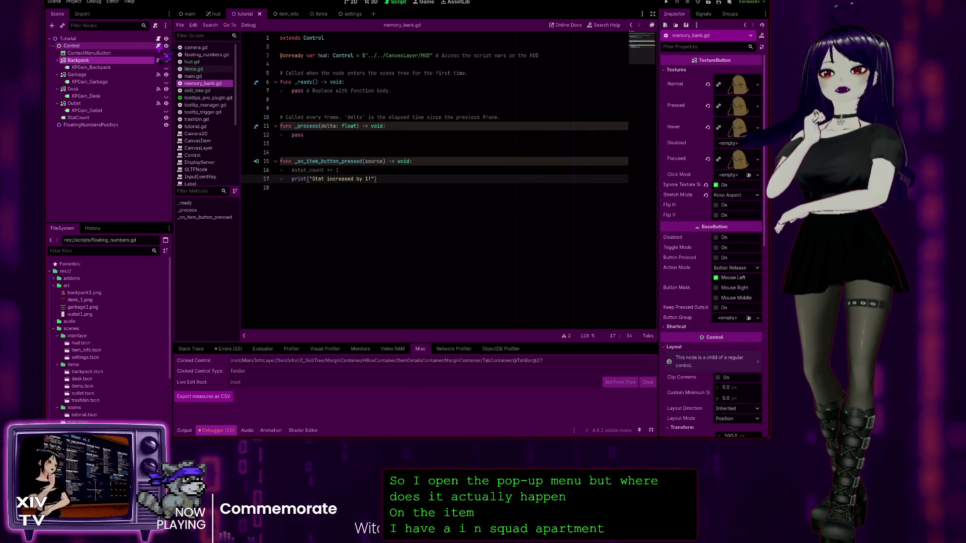
click(159, 46)
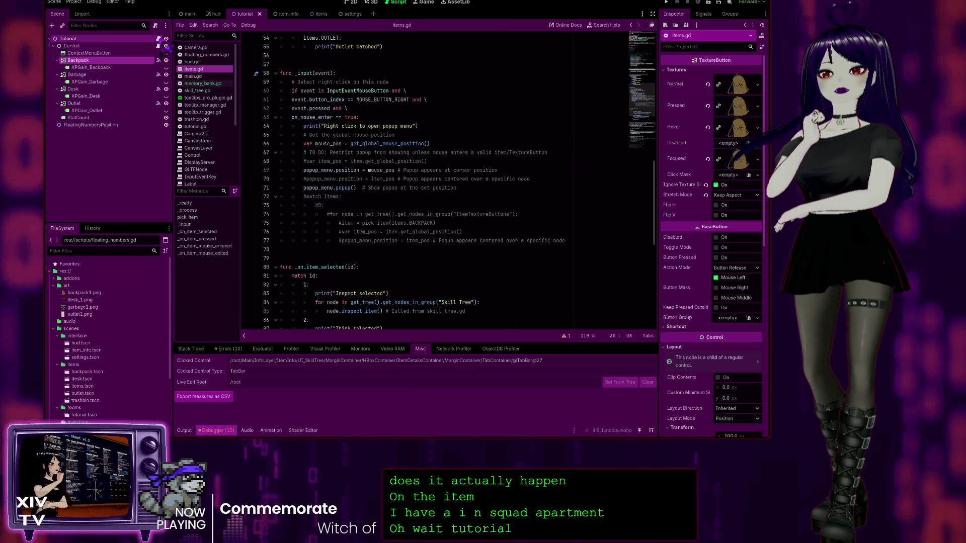
scroll(404, 147, down, 3)
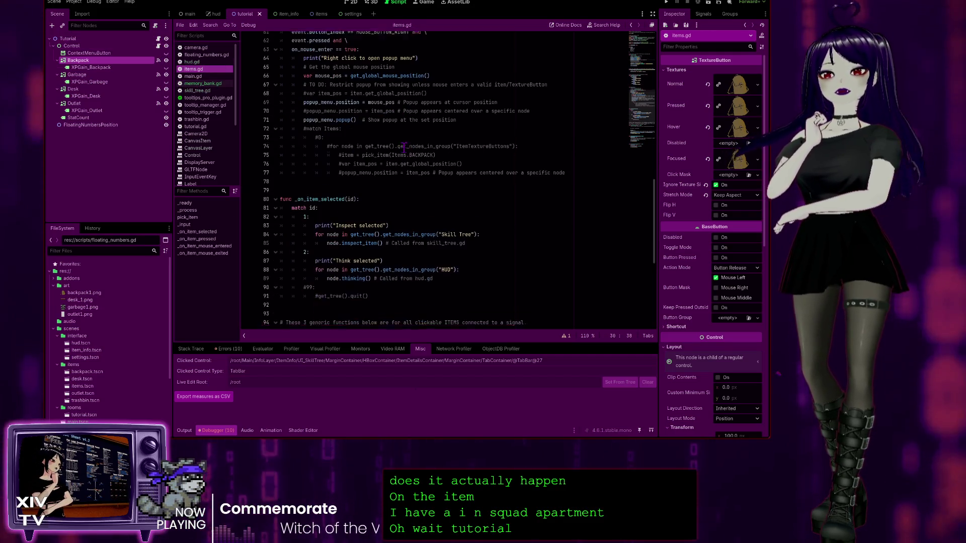
scroll(405, 147, down, 1)
List the Backpack button's signal connections and jump to its _on_item_pressed handler in items.gd
click(703, 15)
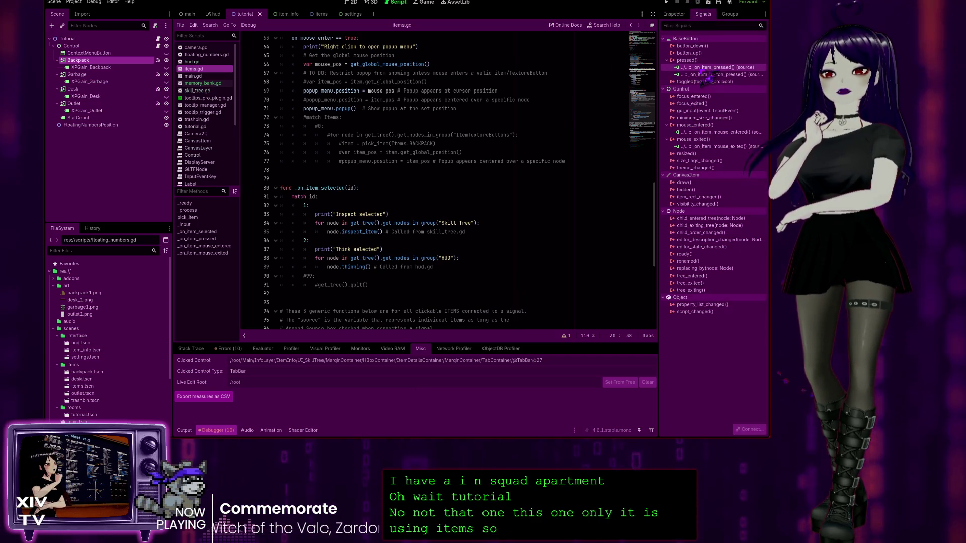
double_click(694, 68)
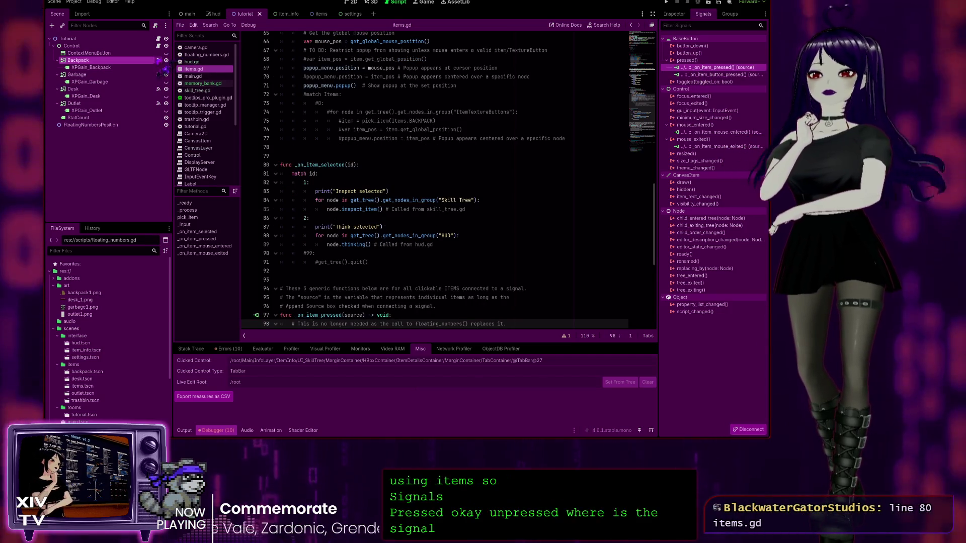
scroll(354, 193, down, 5)
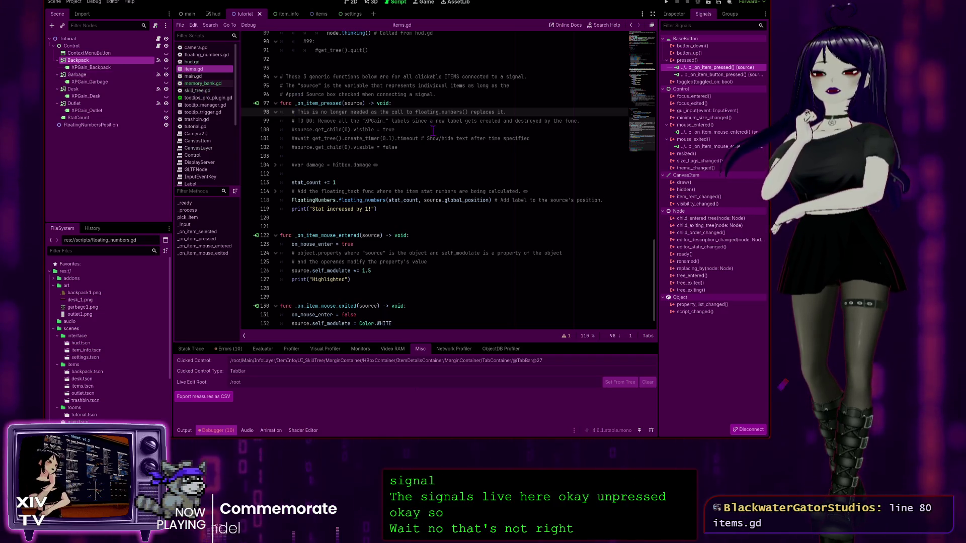
scroll(388, 139, up, 10)
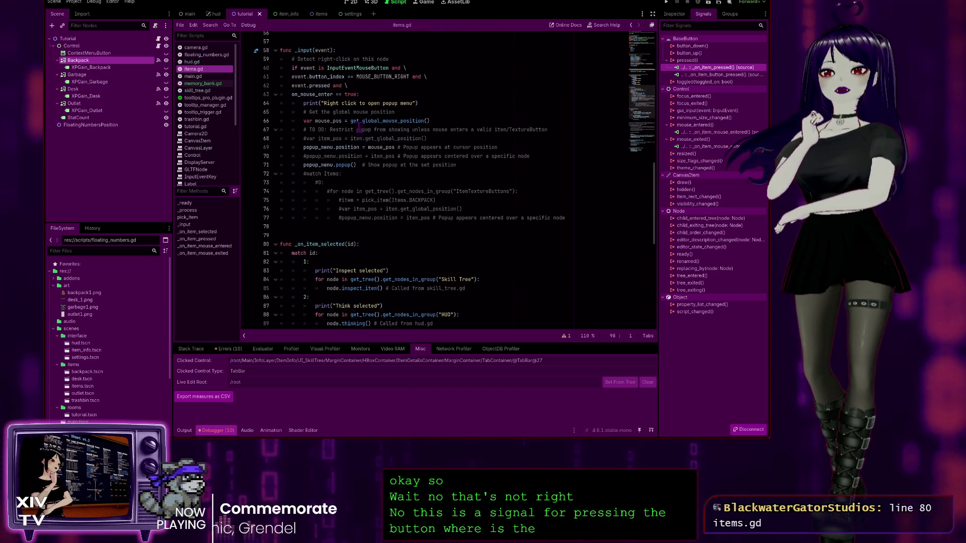
scroll(360, 124, up, 4)
scroll(360, 124, up, 8)
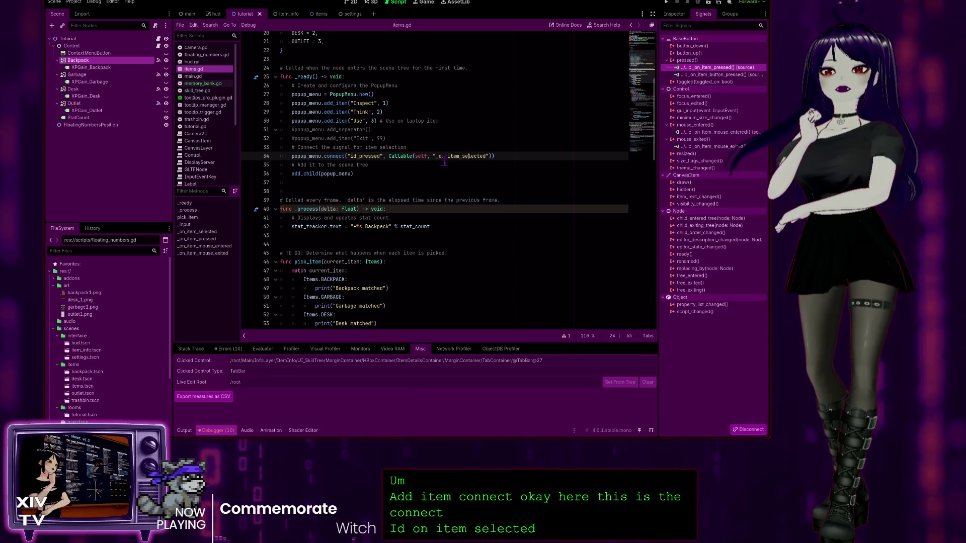
Check the id_pressed connect to _on_item_selected, then insert a blank line below add_child(popup_menu)
click(446, 157)
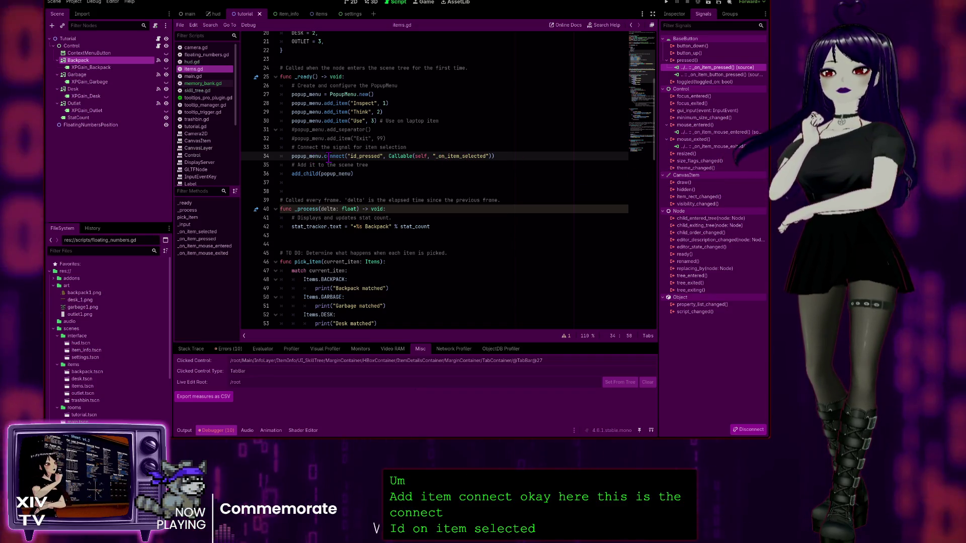
click(330, 157)
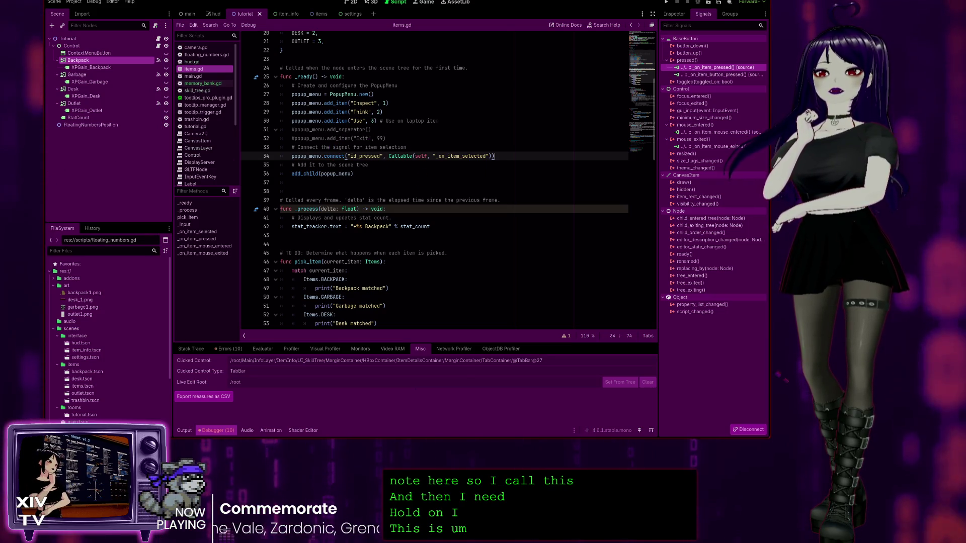
double_click(463, 157)
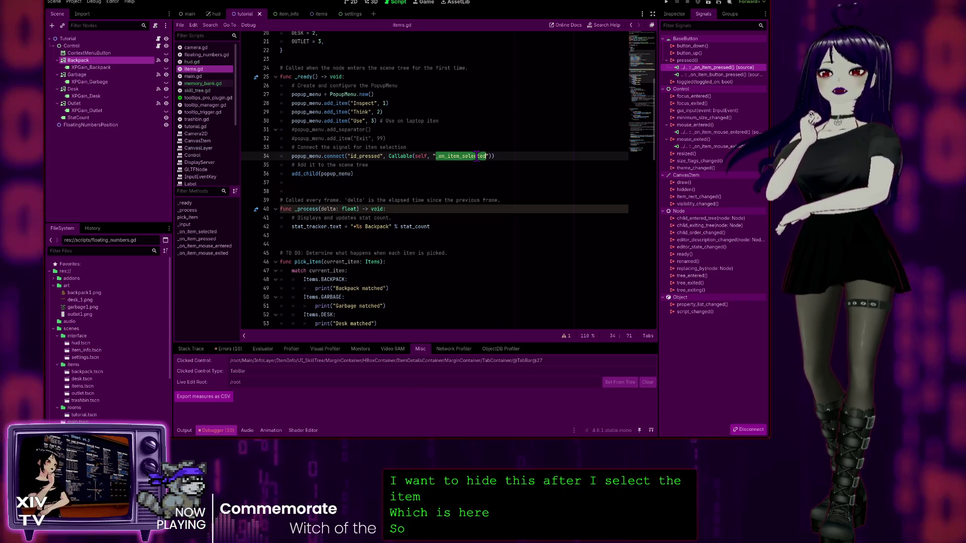
click(369, 174)
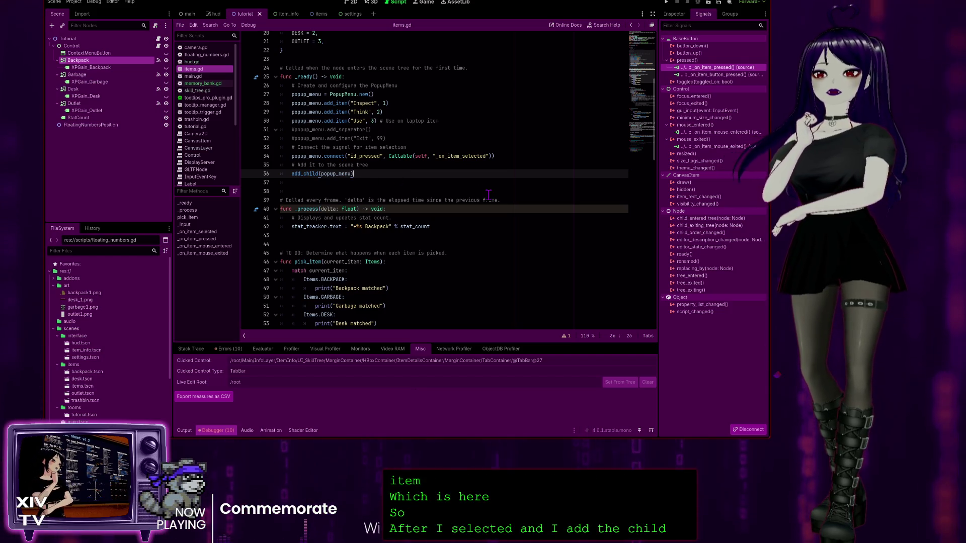
key(Return)
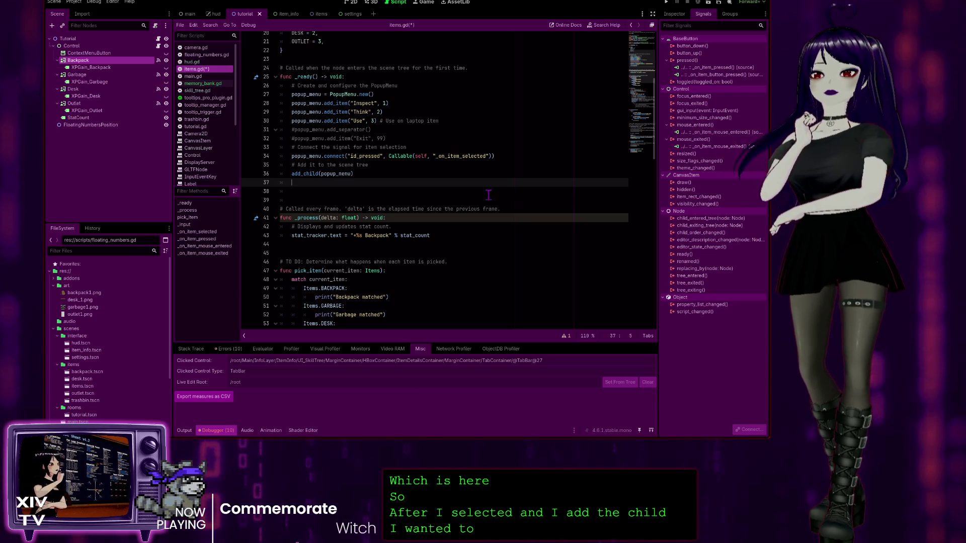
Write popup_menu.hide_on_item_selection on line 37 via autocomplete, then save and run the game
text(pop)
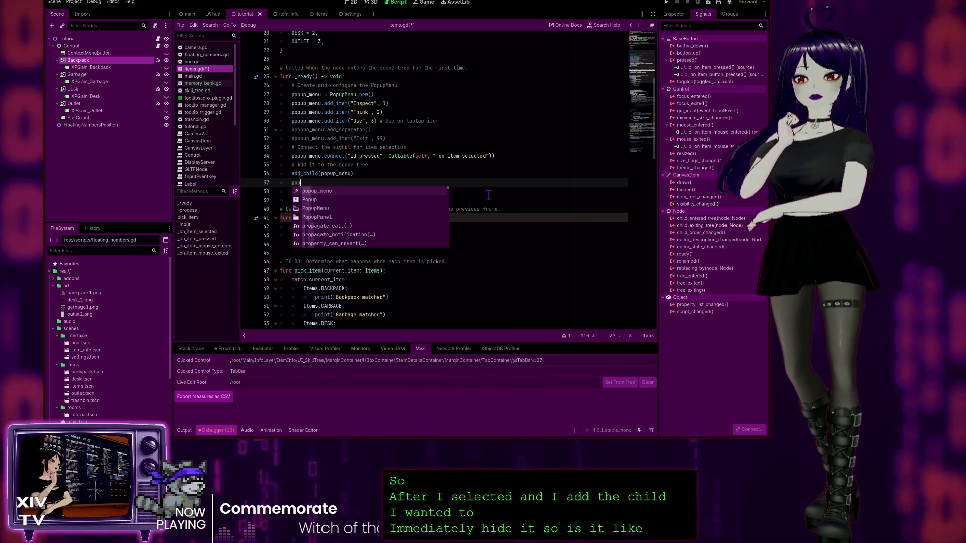
key(Return)
text(.)
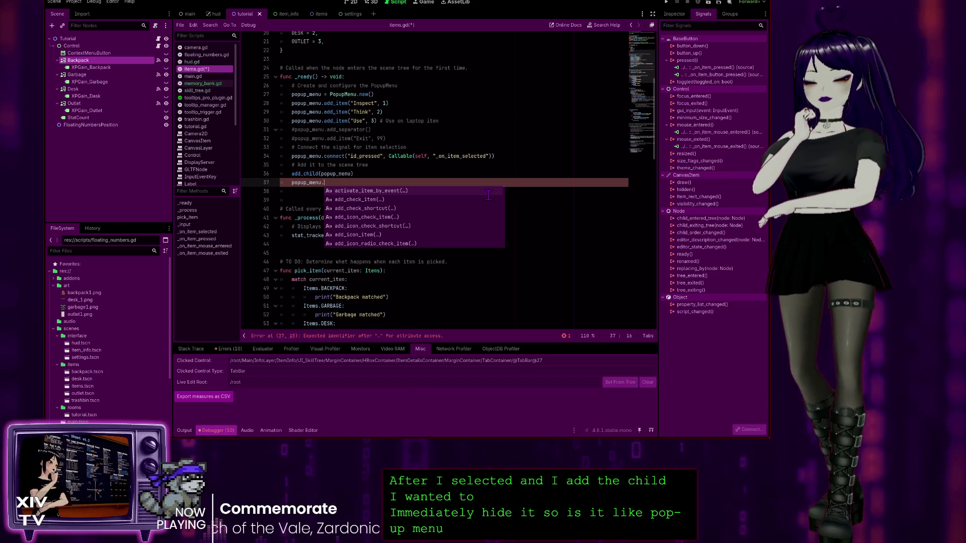
text(hi)
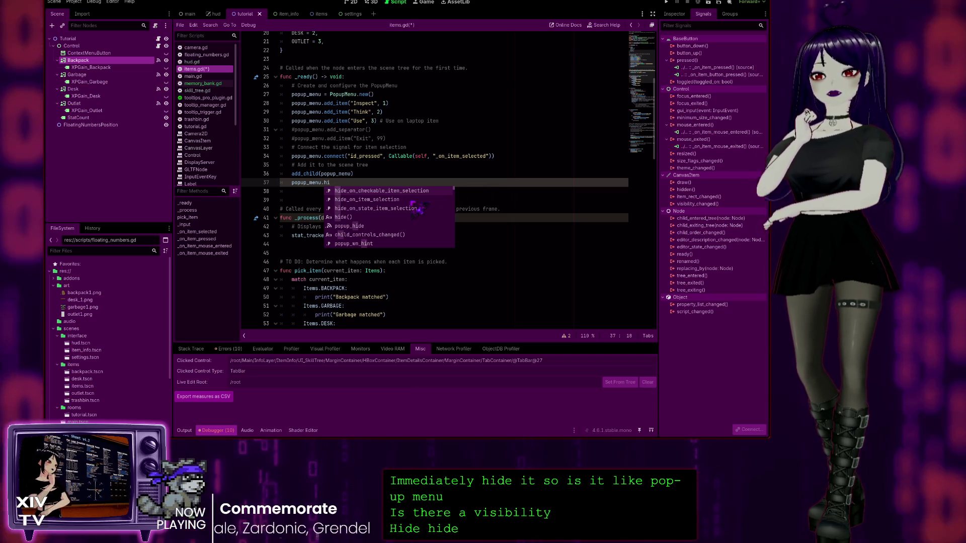
click(396, 200)
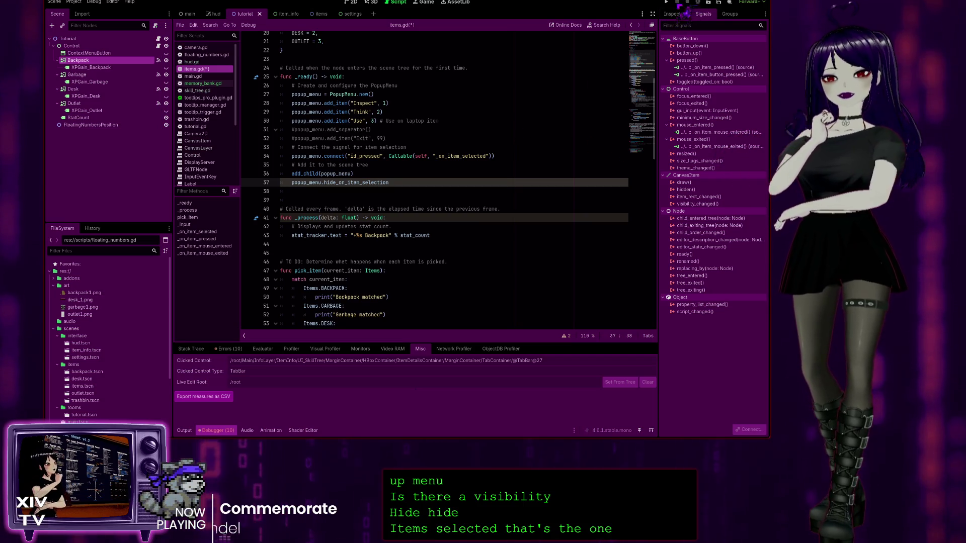
key(F5)
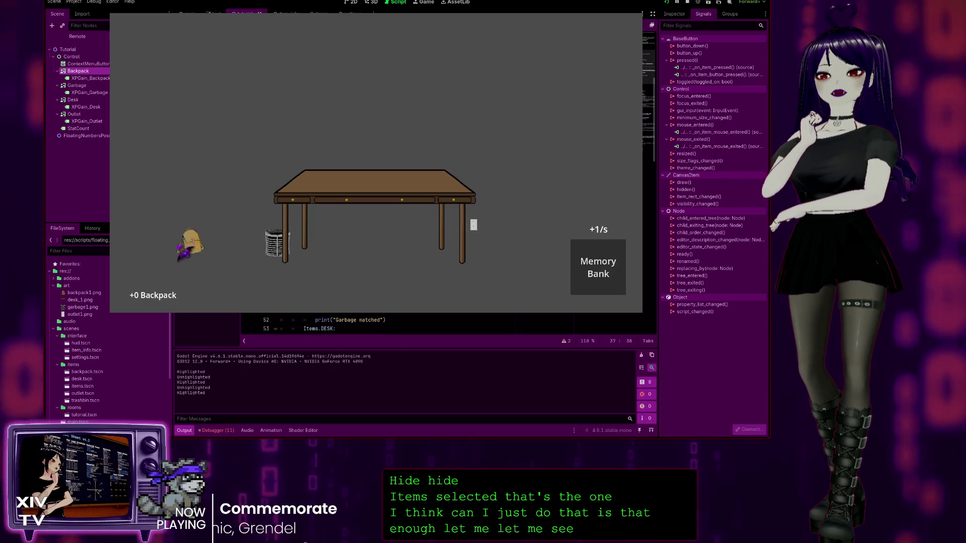
Inspect the backpack in the running game, checking debugger errors and the Backpack's Location details
right_click(190, 241)
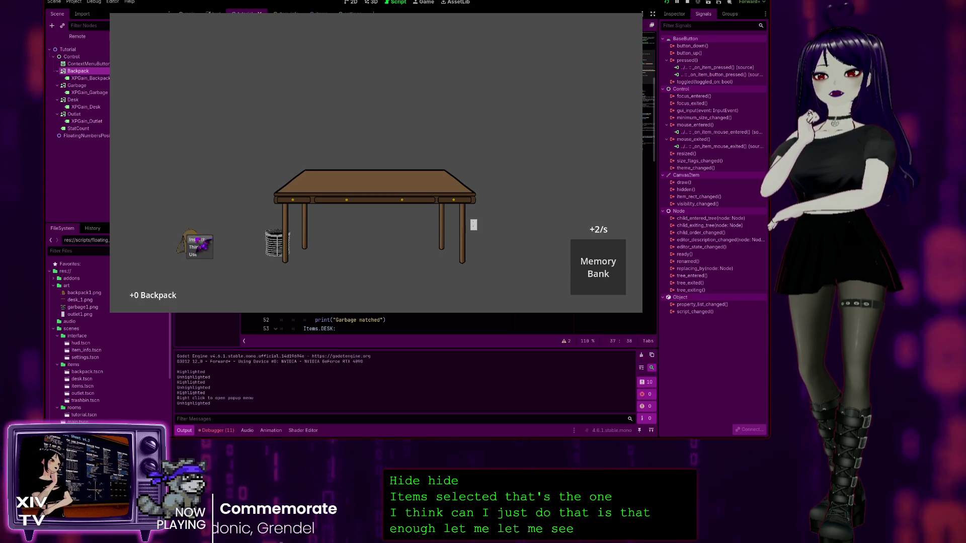
click(196, 240)
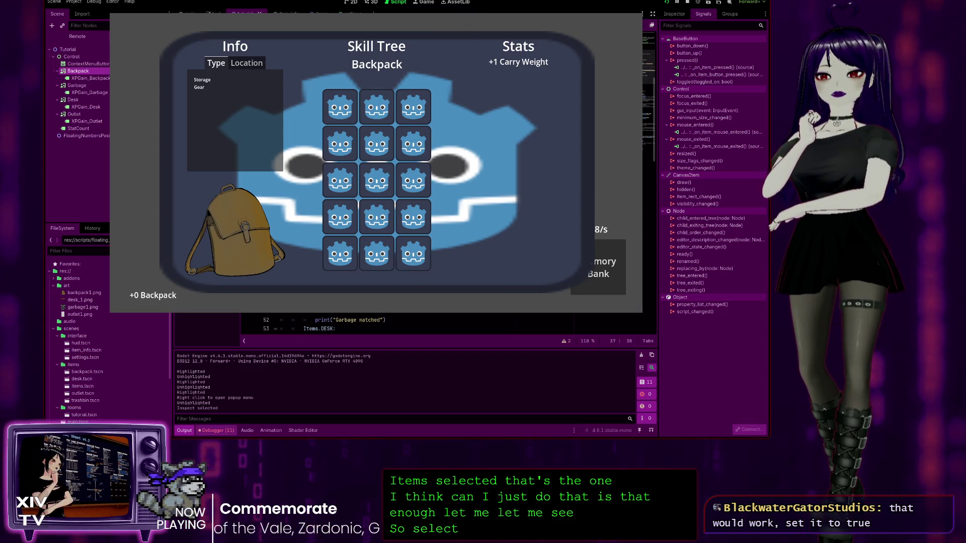
click(215, 430)
click(228, 349)
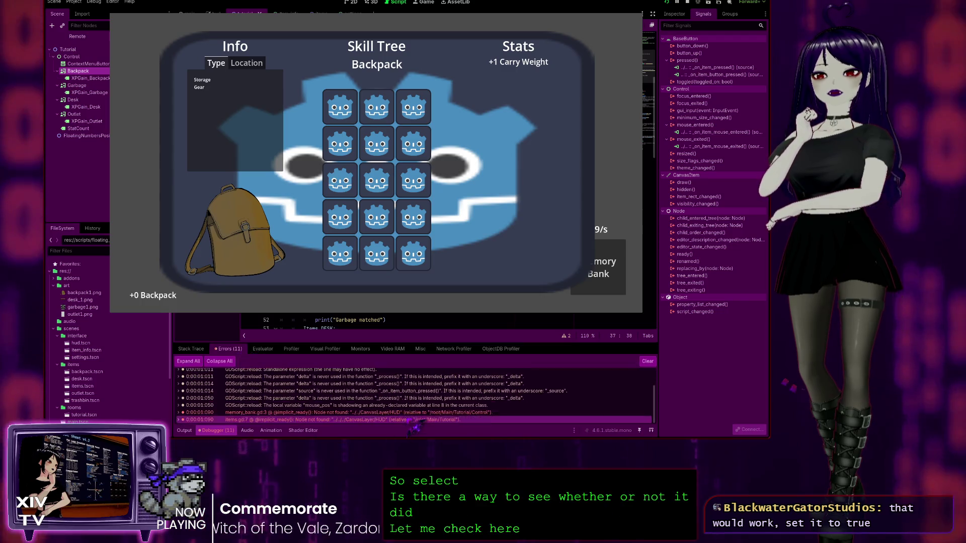
click(421, 349)
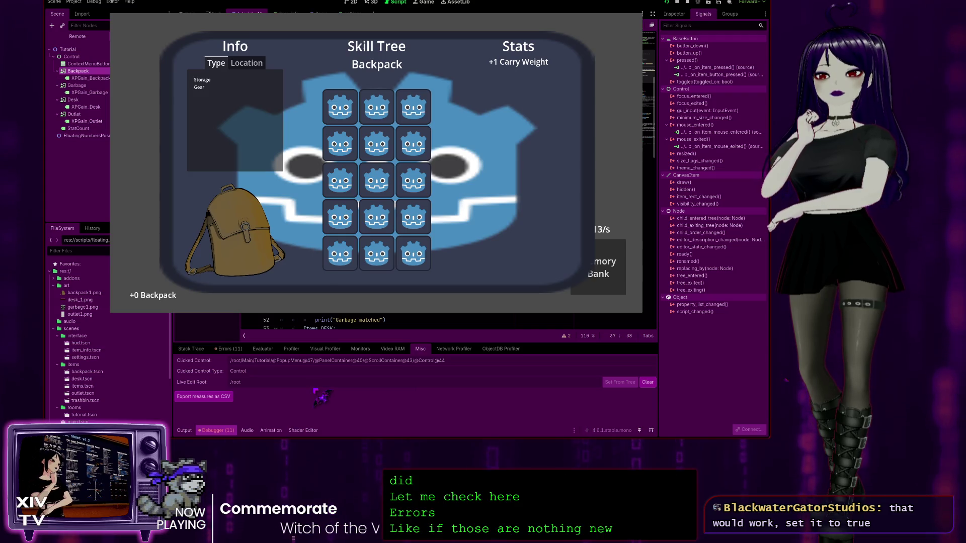
click(246, 63)
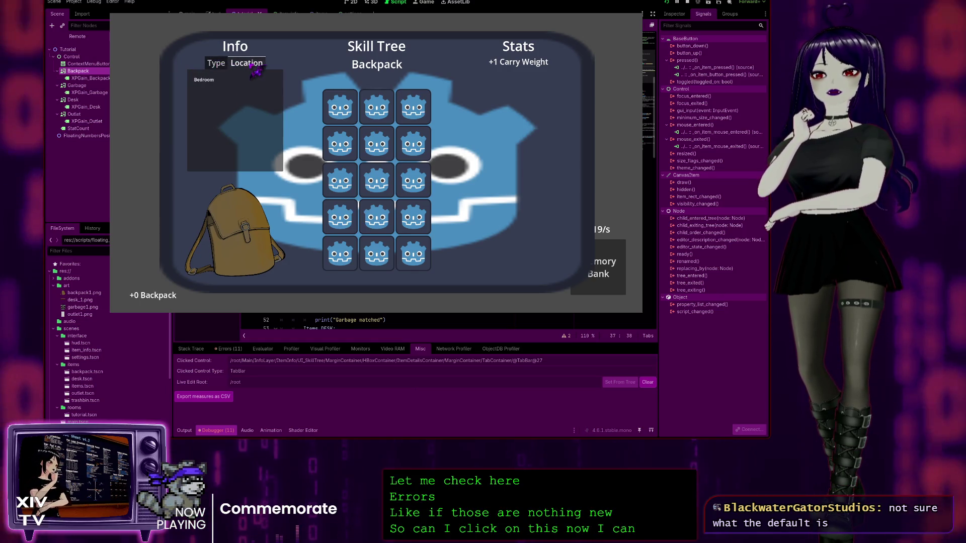
key(Escape)
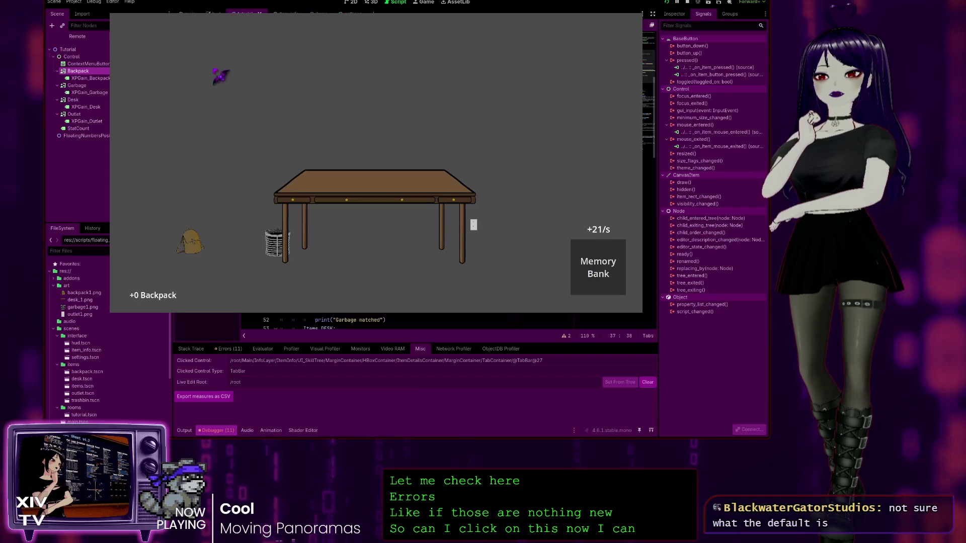
Use Inspect on the desk twice, close the info panel, and return to the editor
click(327, 199)
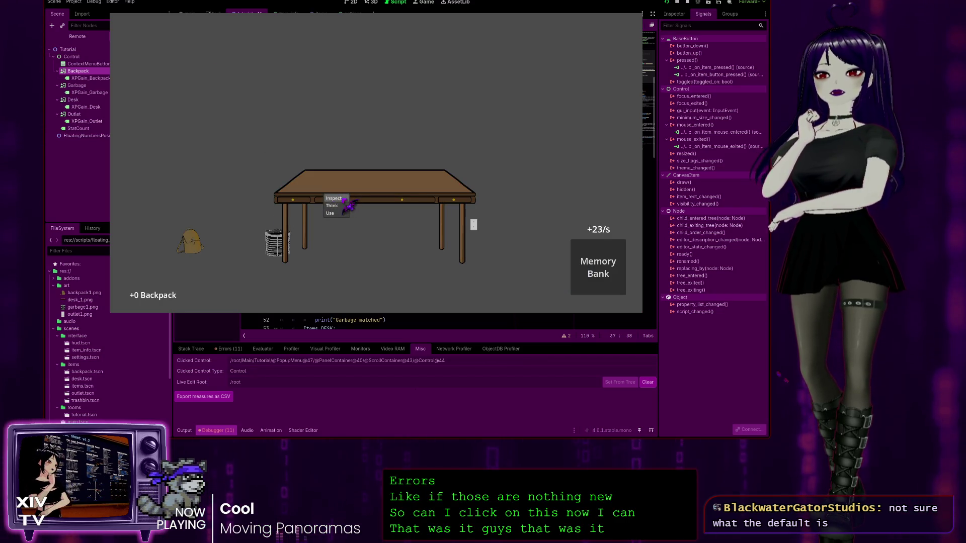
click(344, 199)
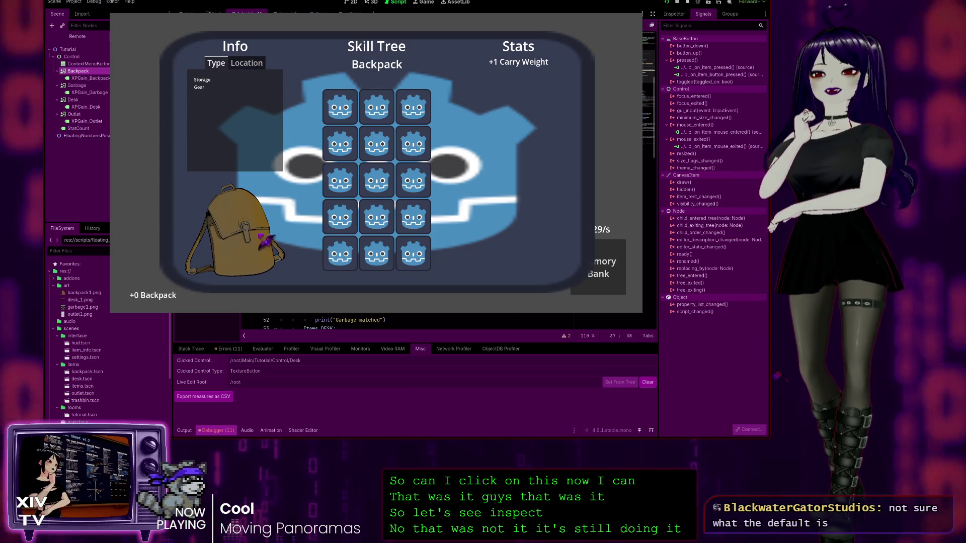
click(250, 64)
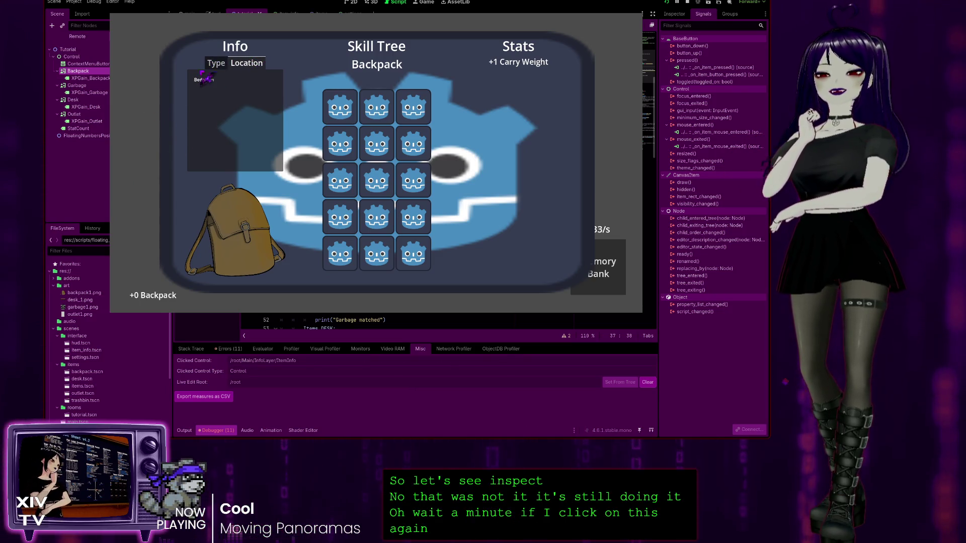
click(237, 65)
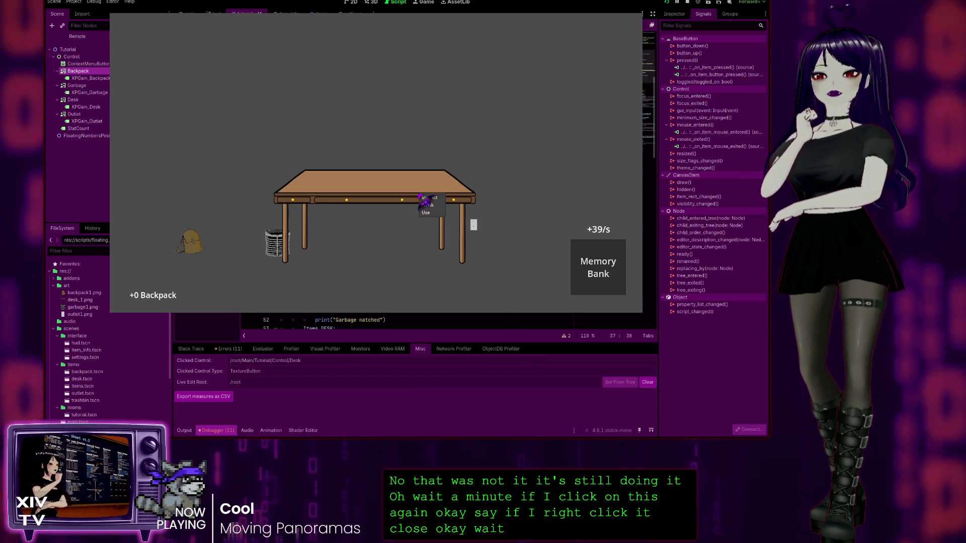
right_click(433, 201)
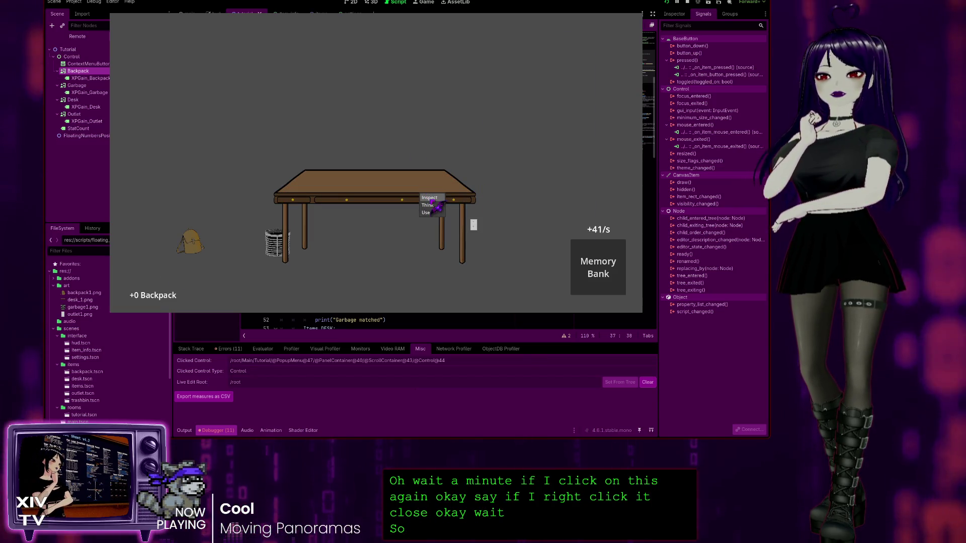
click(431, 202)
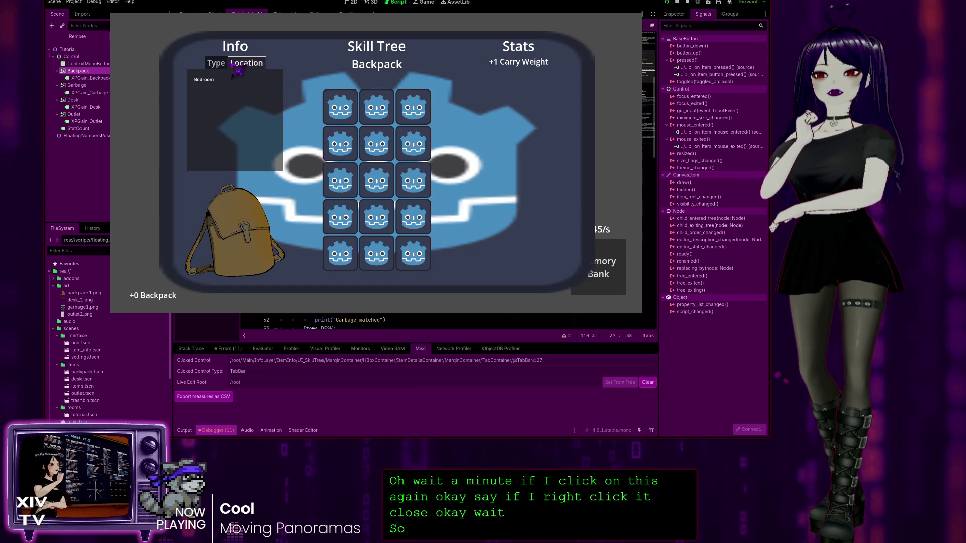
click(614, 76)
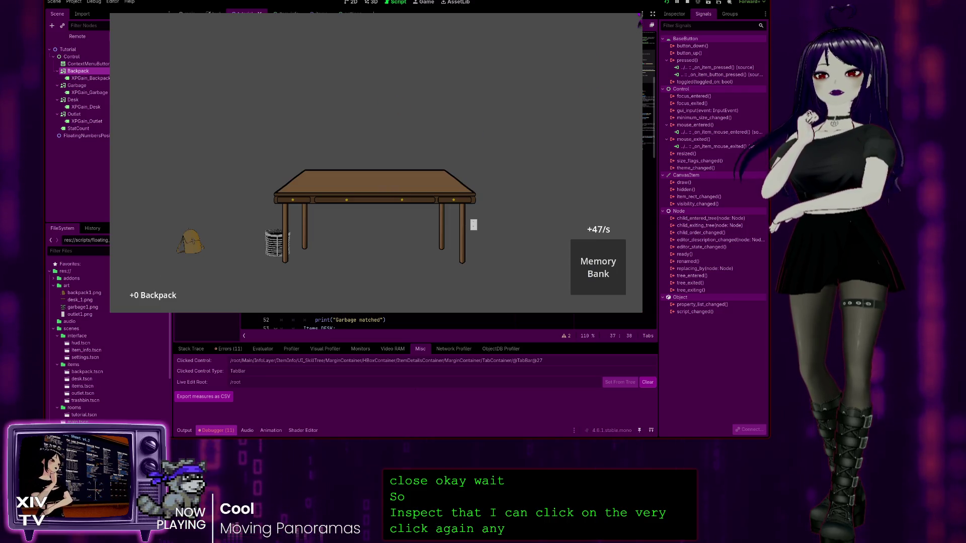
key(alt+Tab)
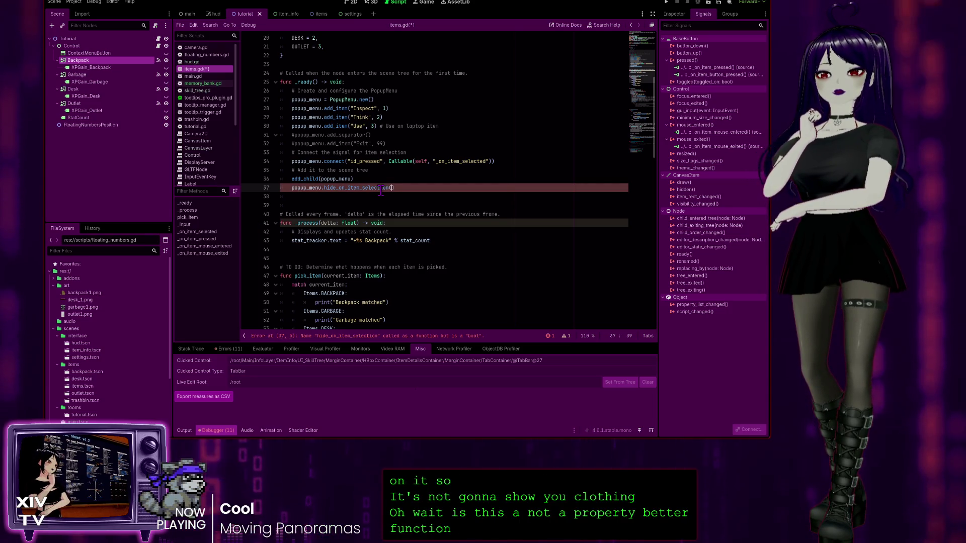
Drop the typed argument and look up hide_on_item_selection in the PopupMenu documentation
text(true)
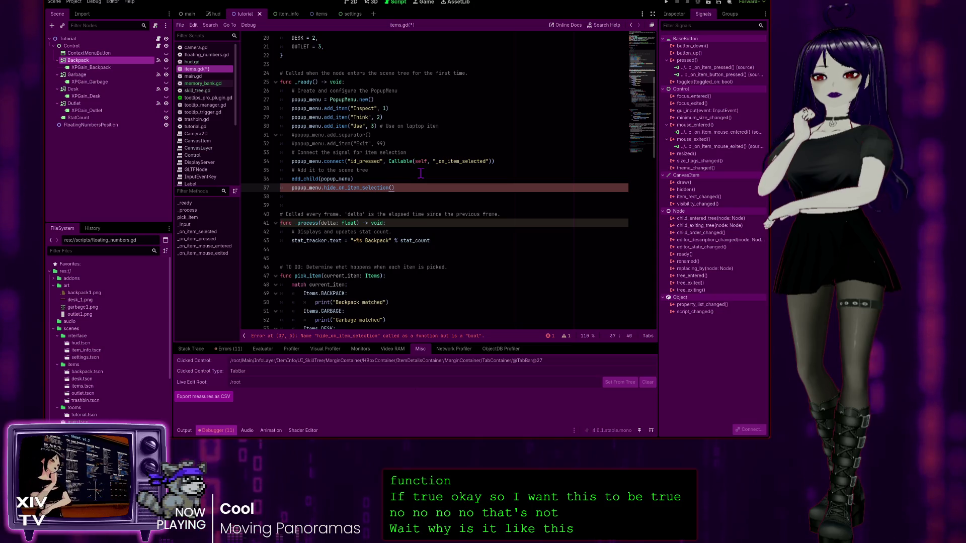
key(BackSpace)
key(BackSpace)
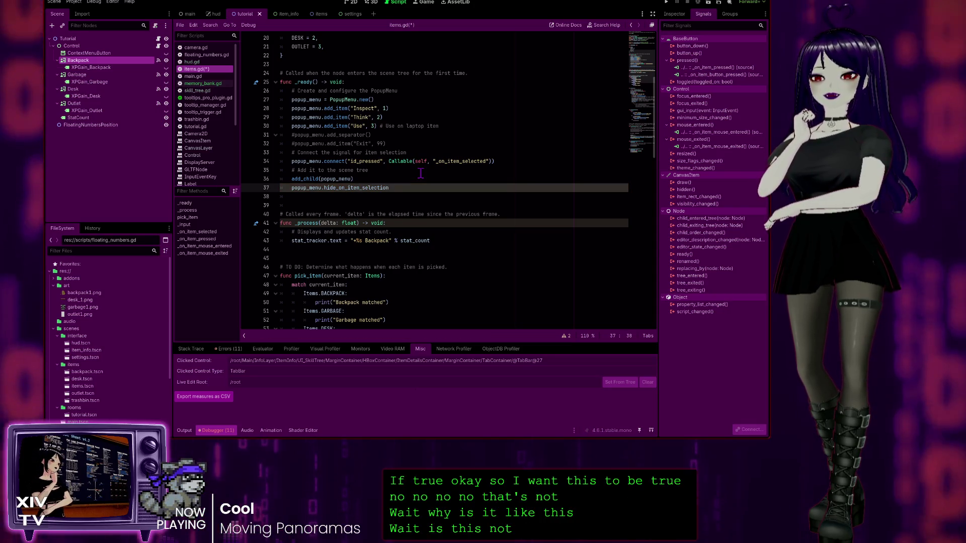
click(362, 189)
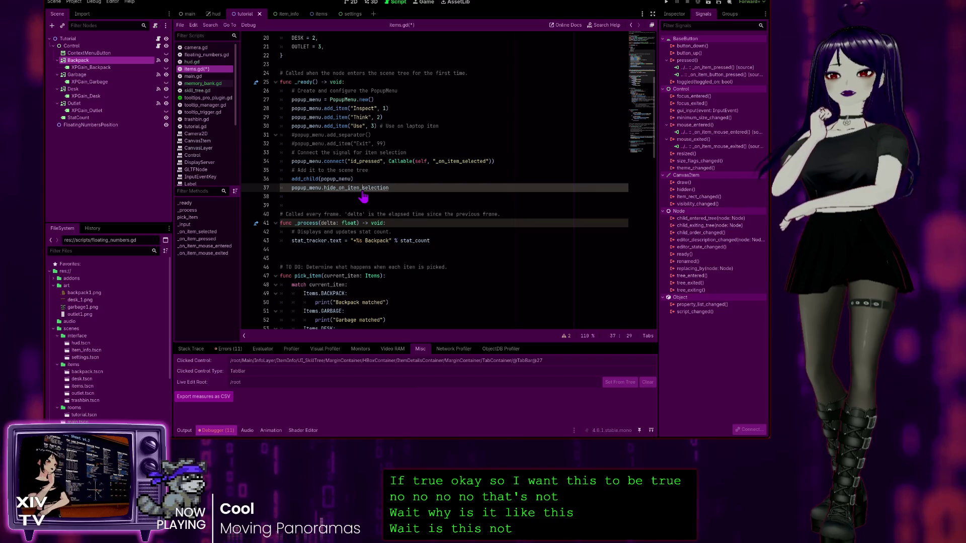
ctrl+click(363, 189)
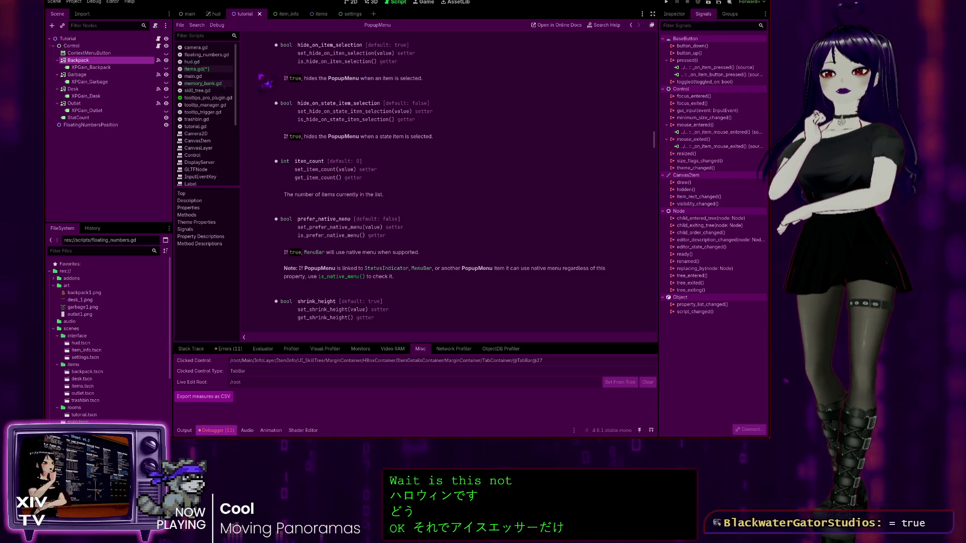
click(198, 69)
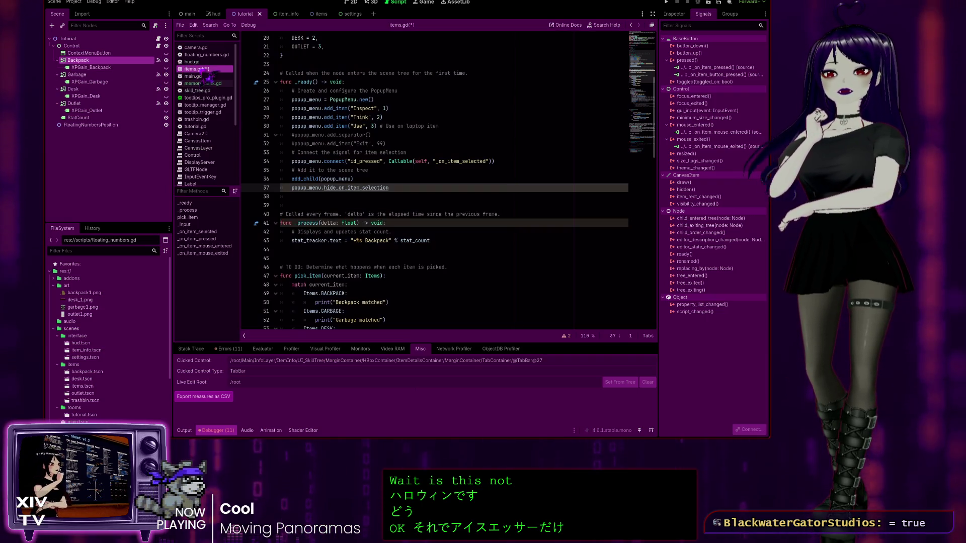
Rewrite line 37 as popup_menu.set_hide_on_item_selection(true) and launch the game
click(325, 187)
text(set)
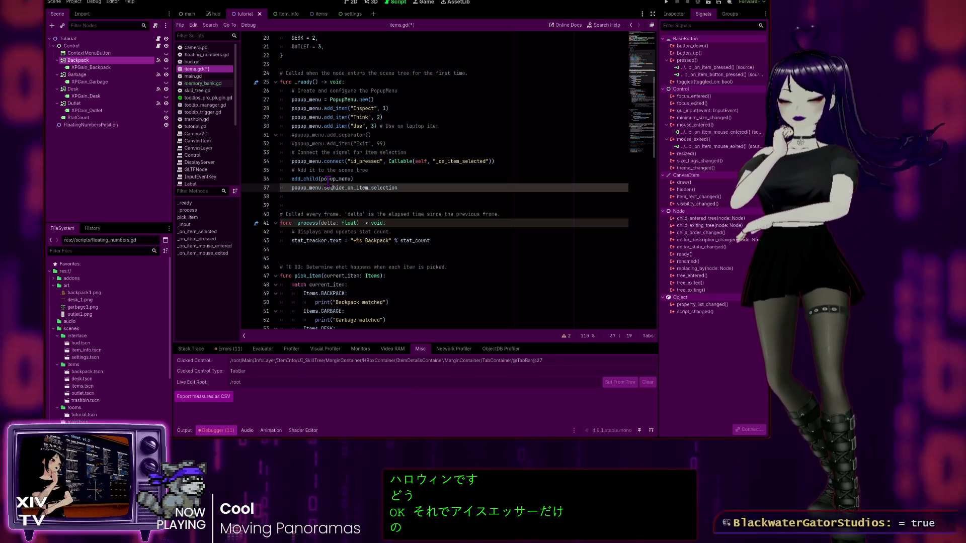
text(_)
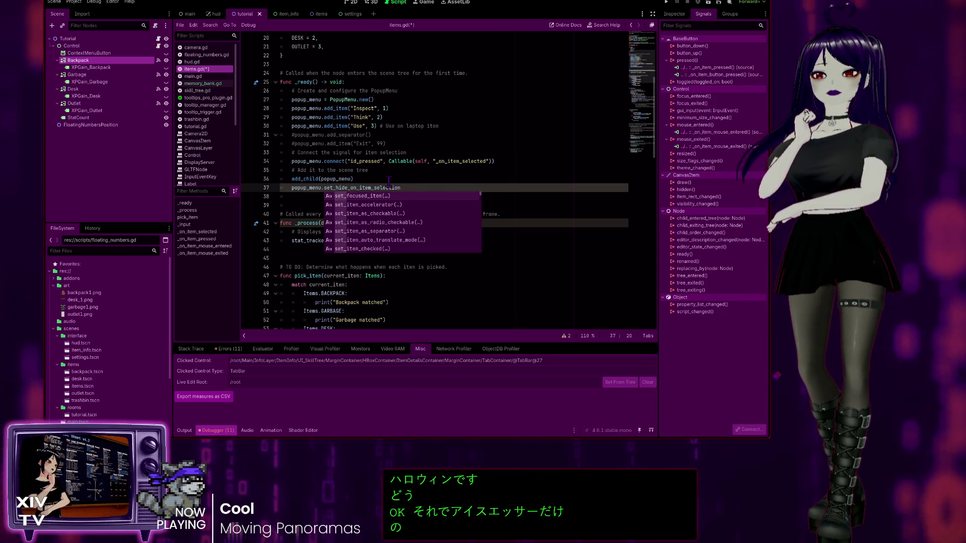
click(424, 188)
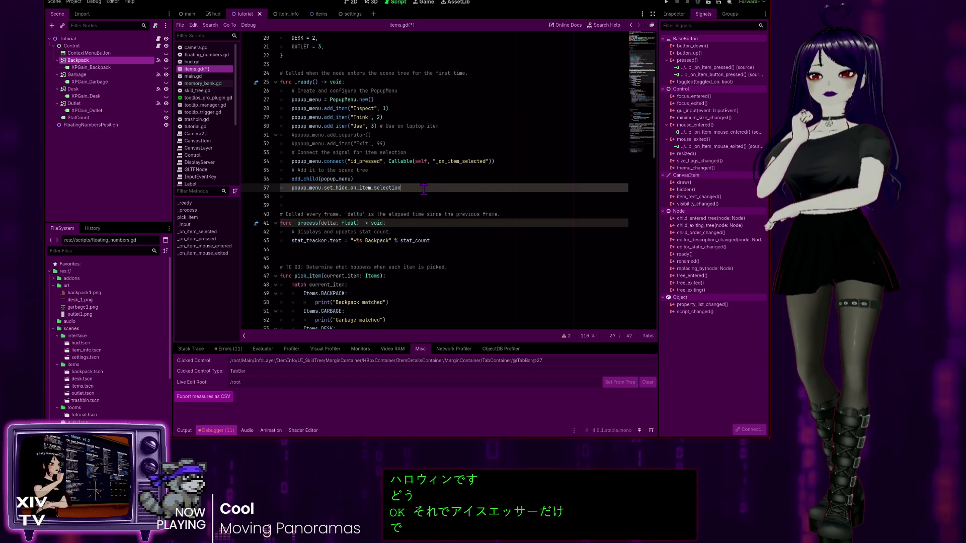
text(9)
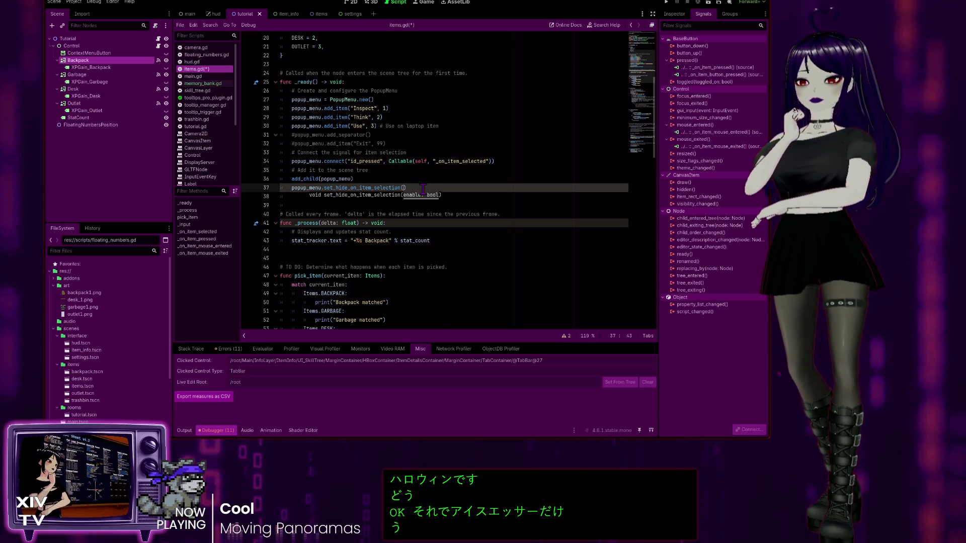
text(true)
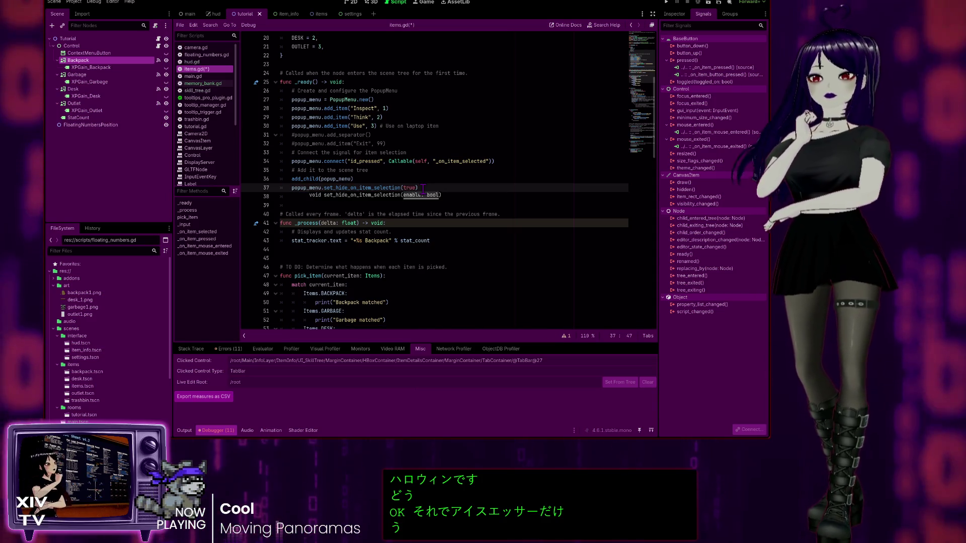
click(424, 117)
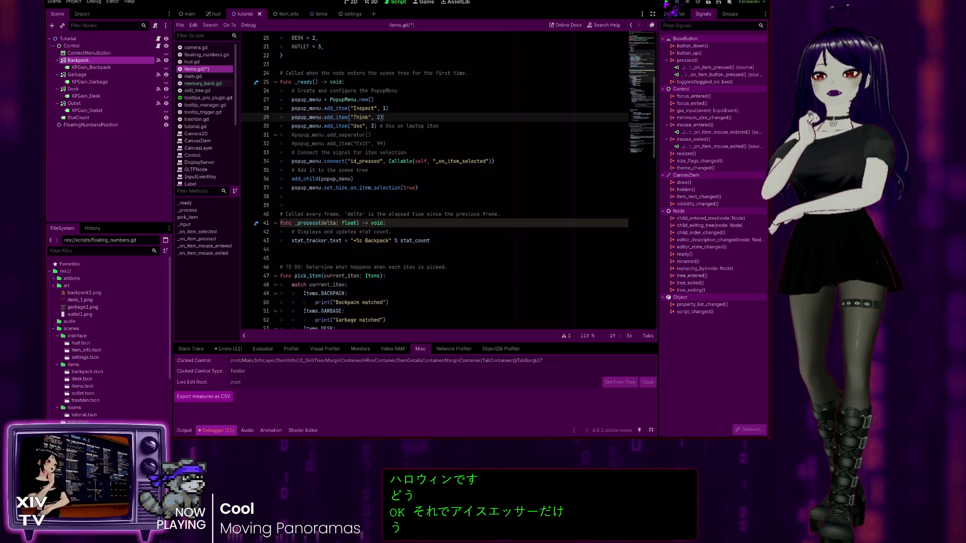
key(F5)
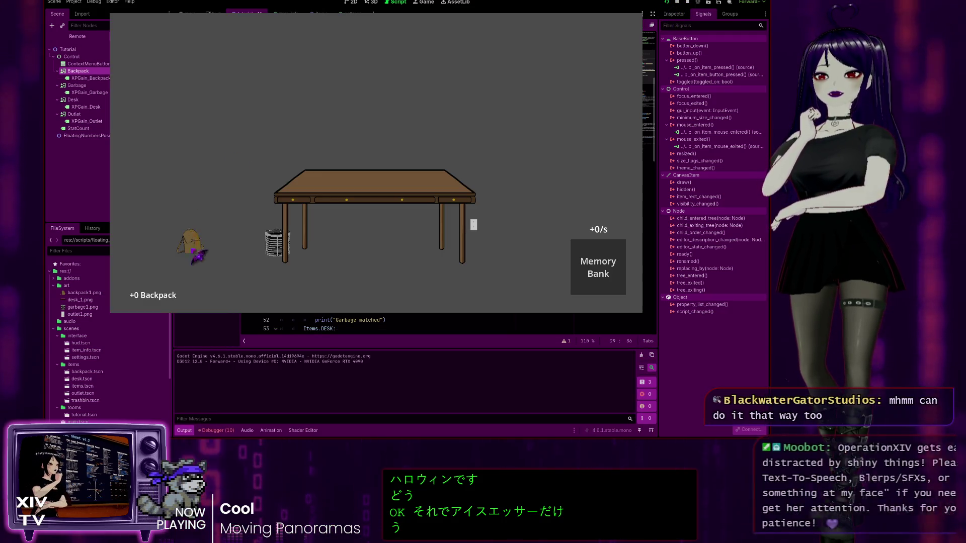
Inspect the backpack, close the Backpack panel with Escape, and stop the game
right_click(194, 241)
click(211, 250)
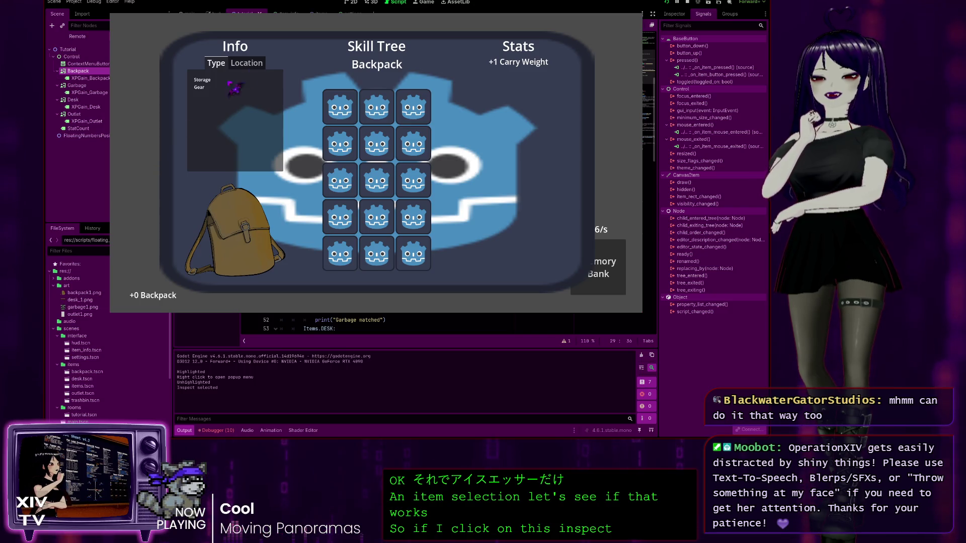
key(Escape)
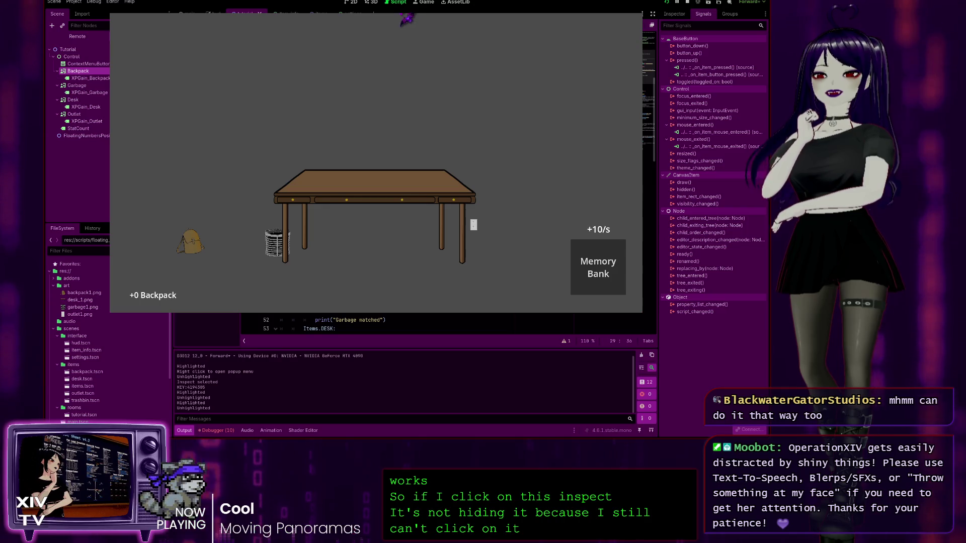
click(639, 20)
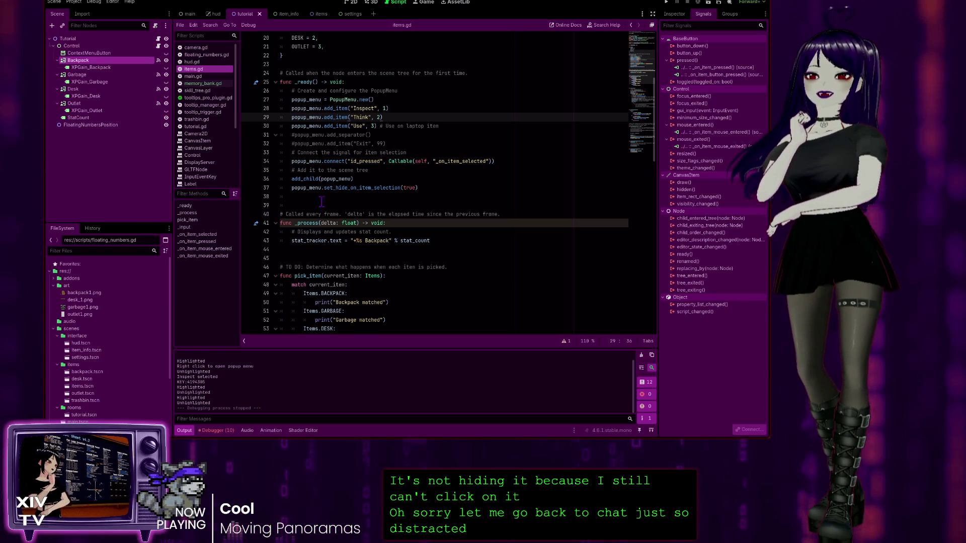
Delete popup_menu.set_hide_on_item_selection(true) from _ready, leaving line 37 blank
scroll(290, 276, down, 13)
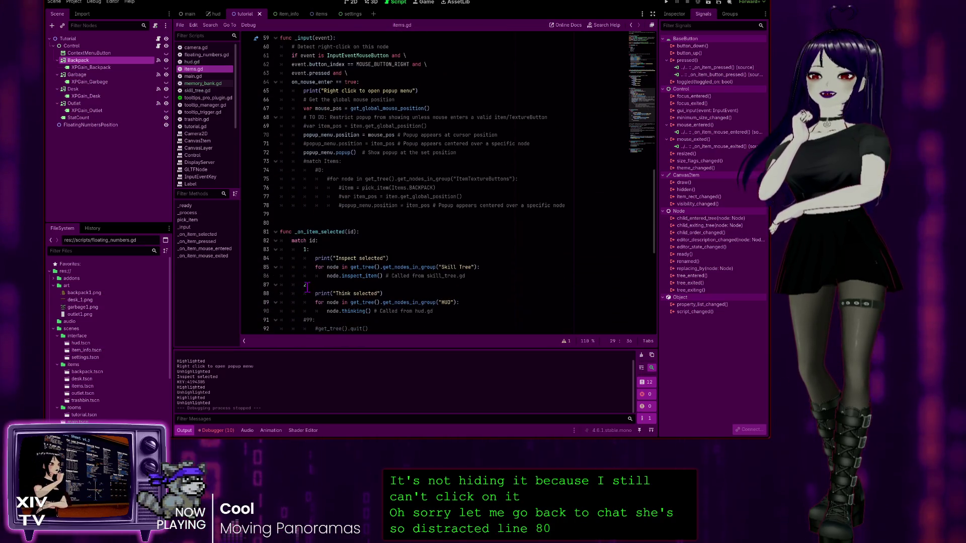
click(391, 233)
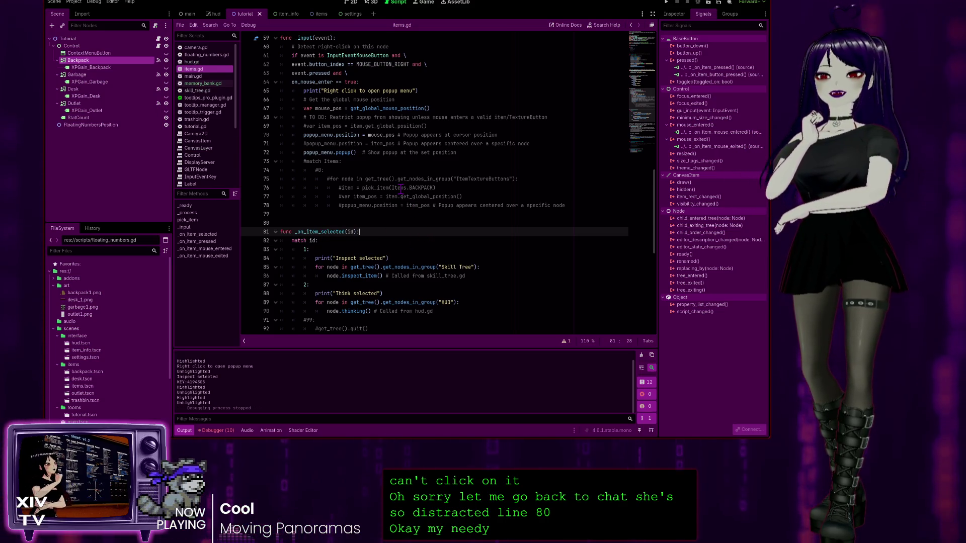
scroll(342, 161, up, 10)
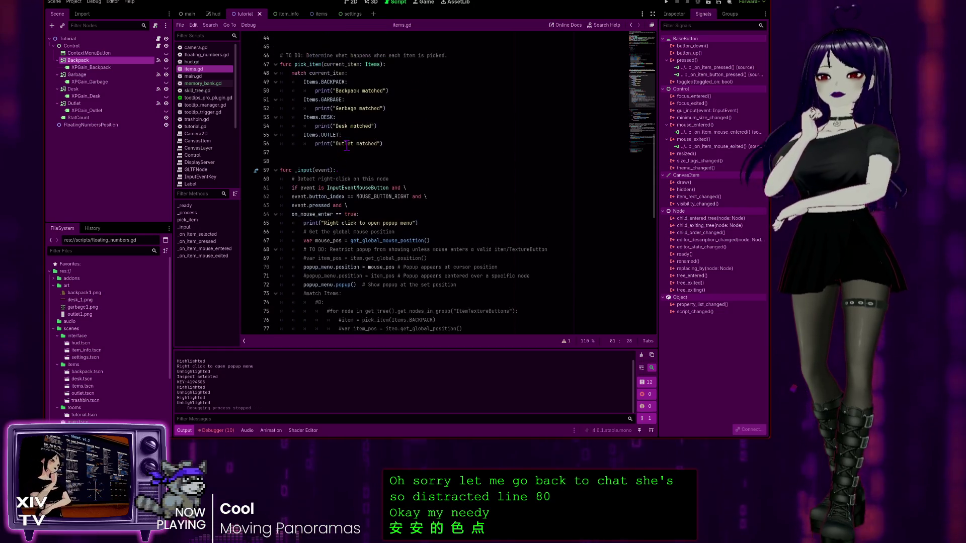
scroll(337, 129, up, 3)
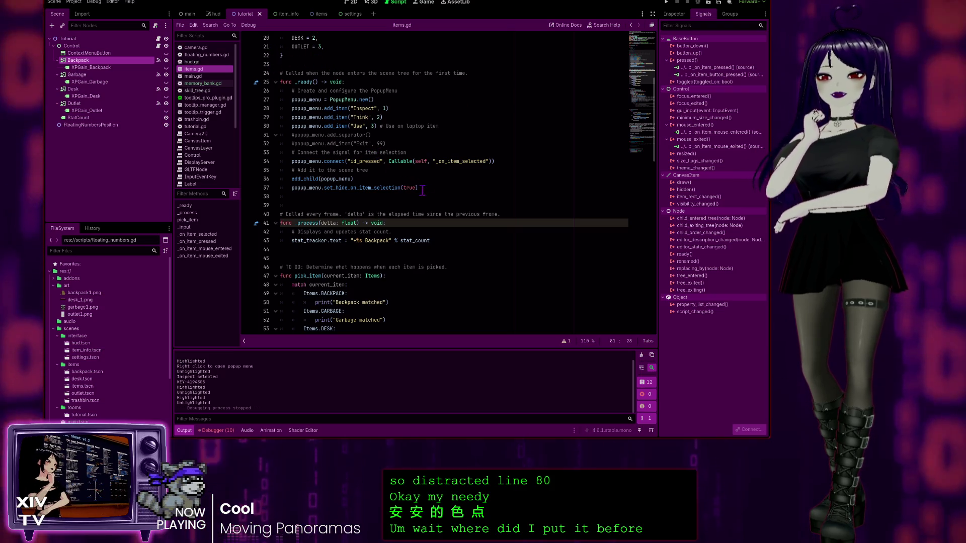
drag(423, 190, 250, 193)
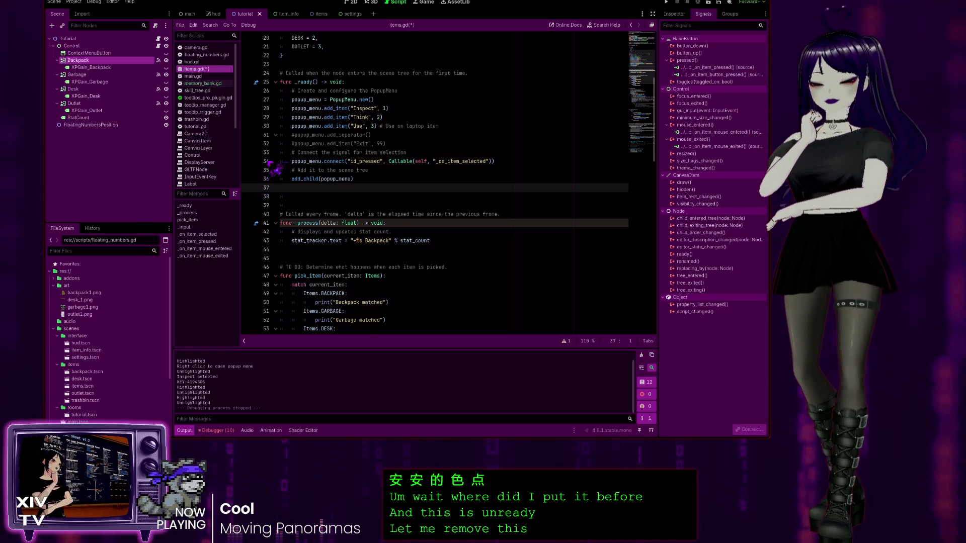
key(BackSpace)
scroll(297, 219, down, 15)
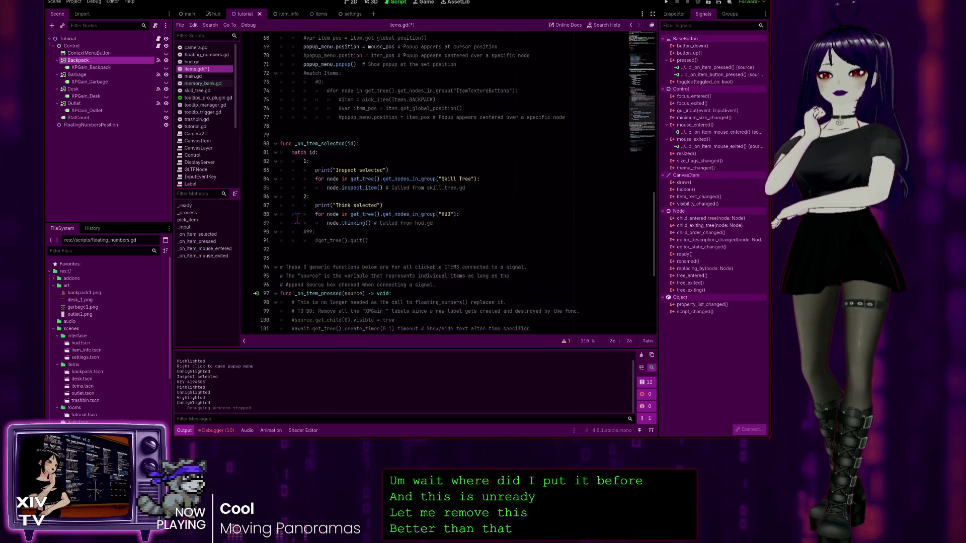
scroll(297, 218, down, 4)
scroll(279, 191, up, 2)
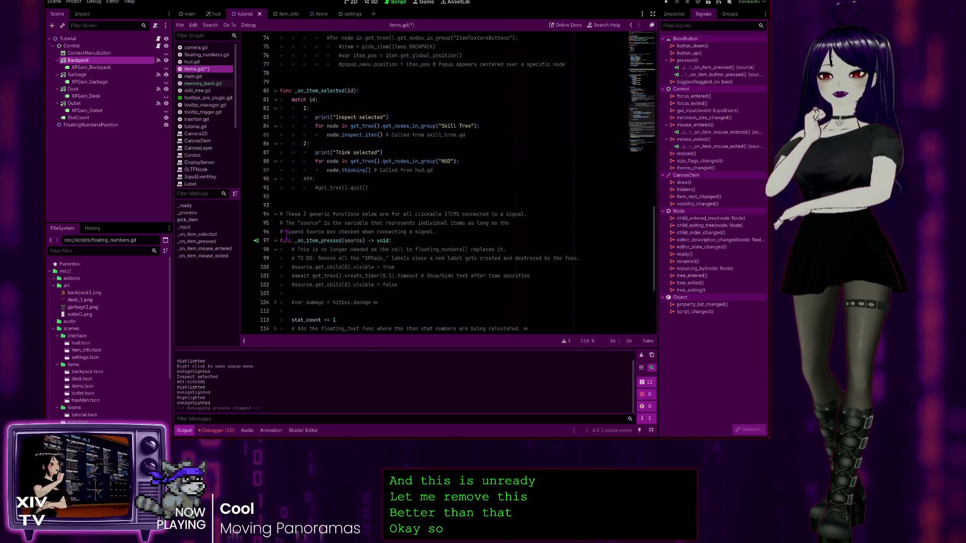
scroll(280, 189, up, 2)
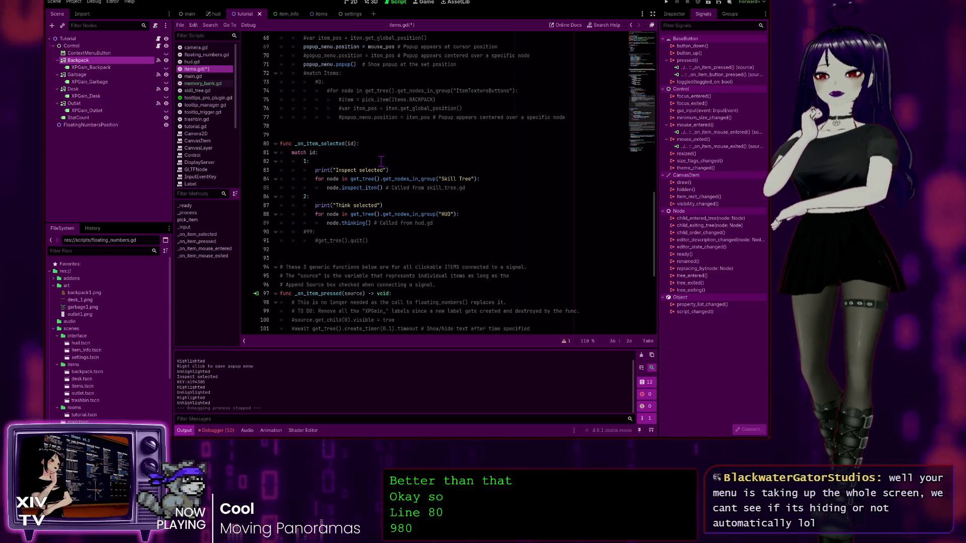
Write a '# This is where…' comment about selecting and interfaces above _on_item_selected
click(284, 135)
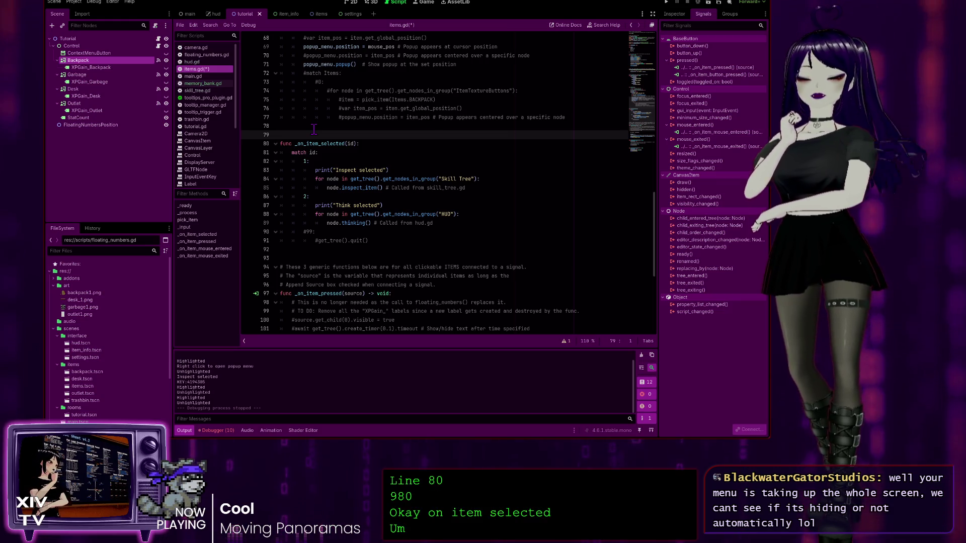
key(Return)
text(#)
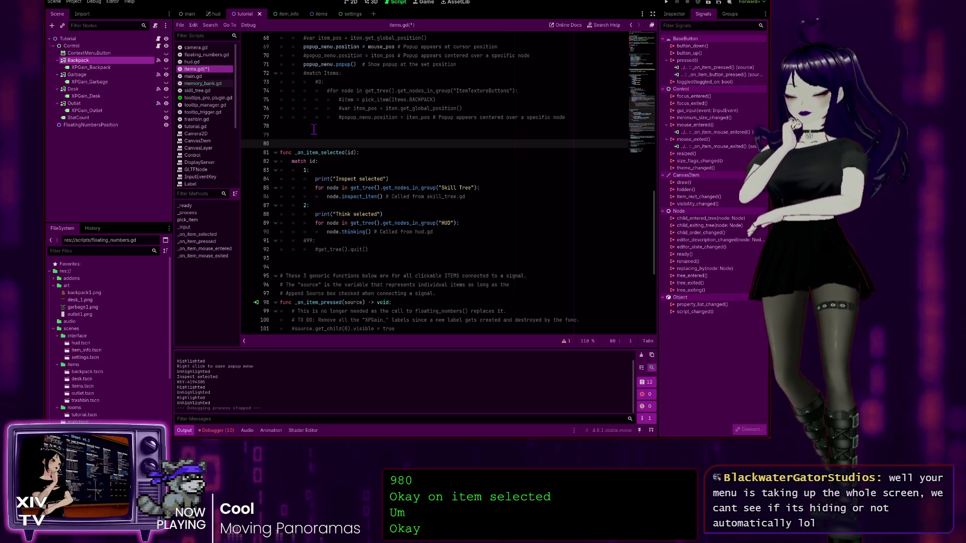
text( This )
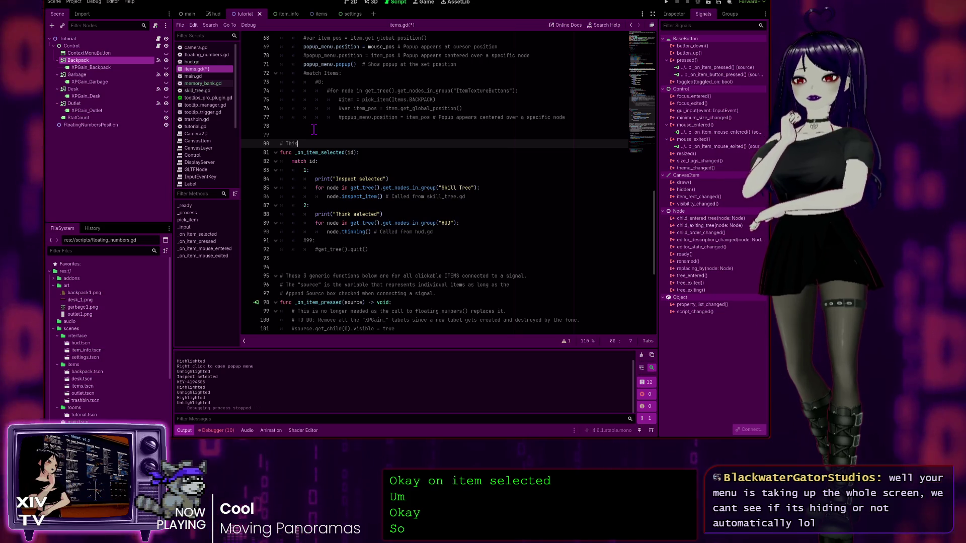
text(is where the popup menu )
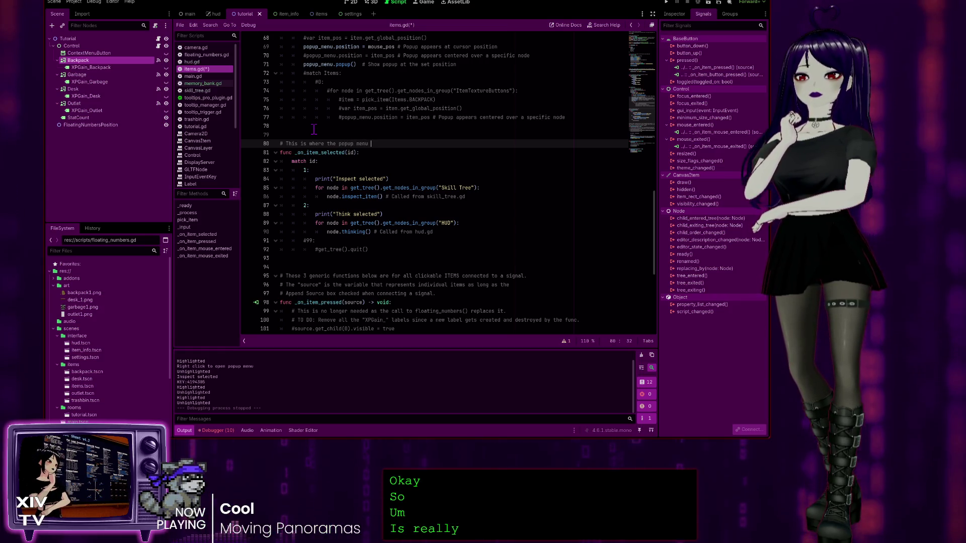
text(options are )
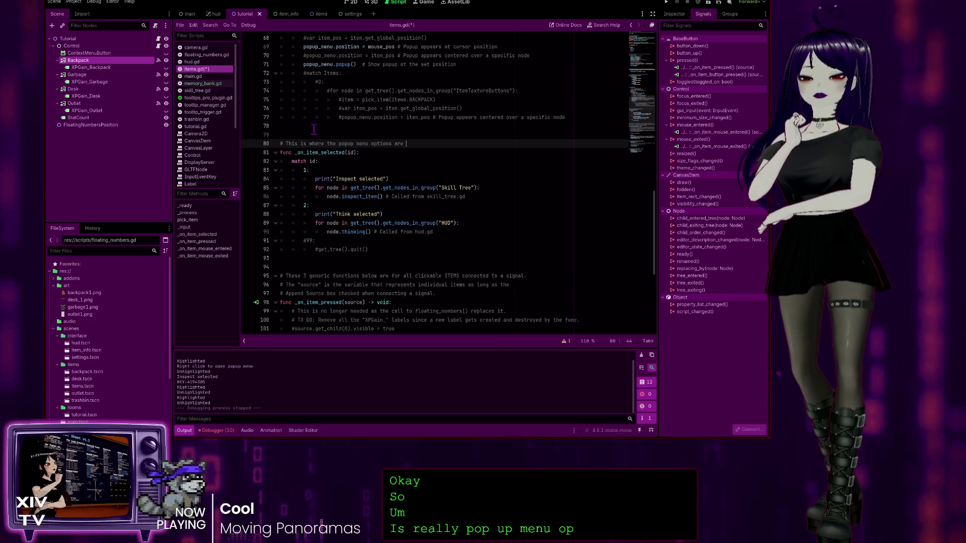
text(for )
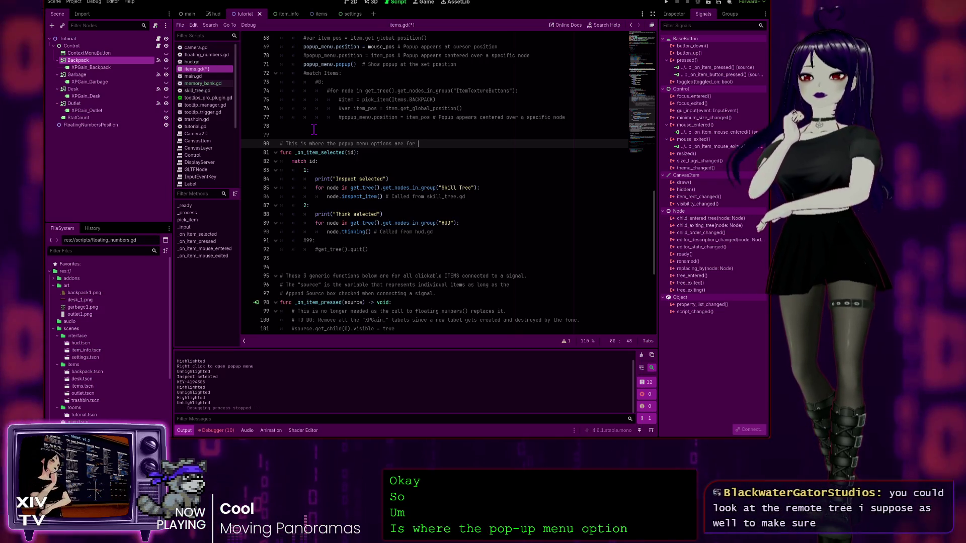
text(selecting a)
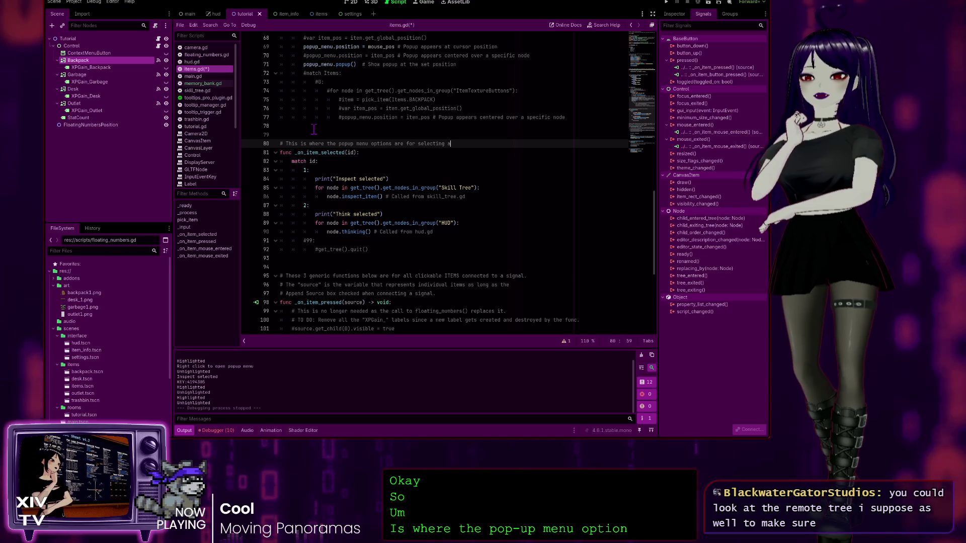
text(ndf)
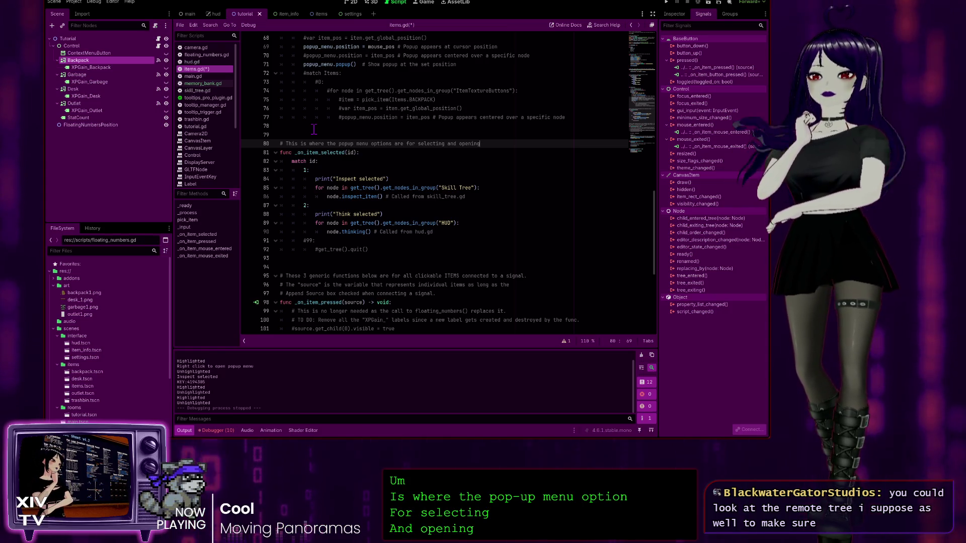
text(interaces)
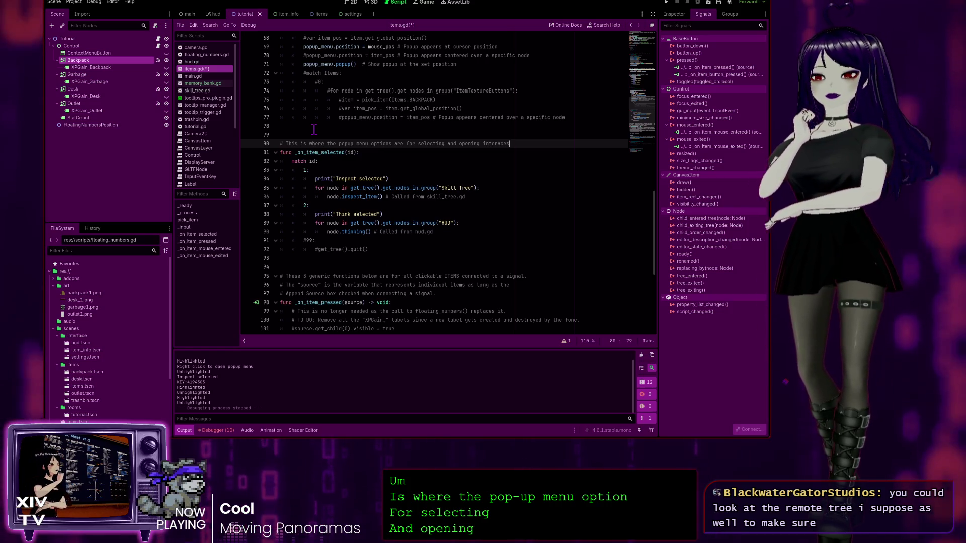
key(BackSpace)
key(BackSpace)
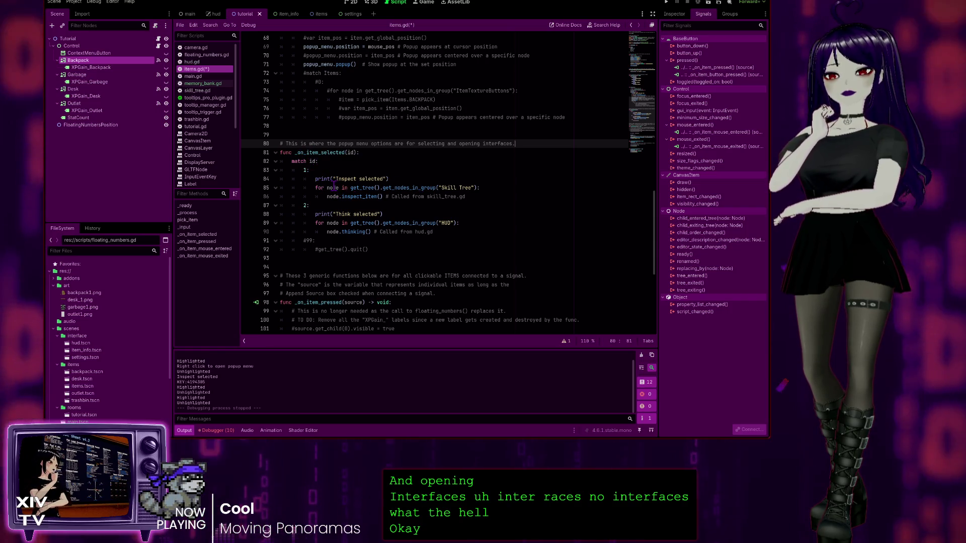
Paste popup_menu.set_hide_on_item_selection(true) on line 87 after node.inspect_item(), then check skill_tree.gd
click(481, 197)
key(Return)
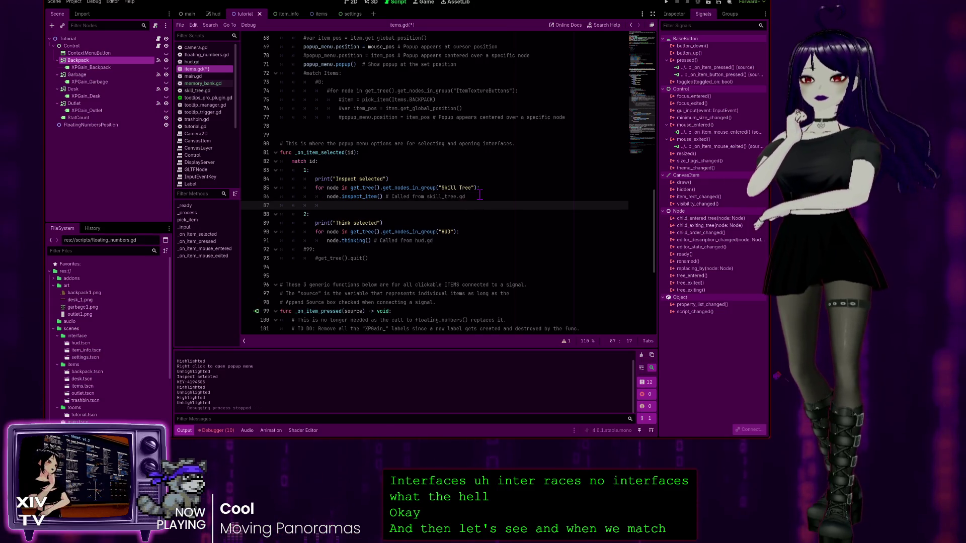
text(popup_menu.set_hide_on_item_selection(true))
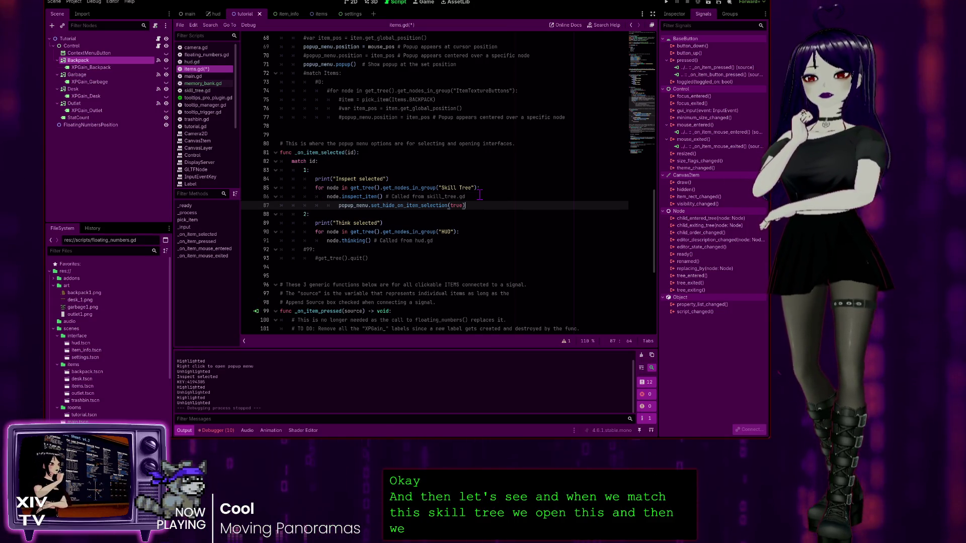
key(BackSpace)
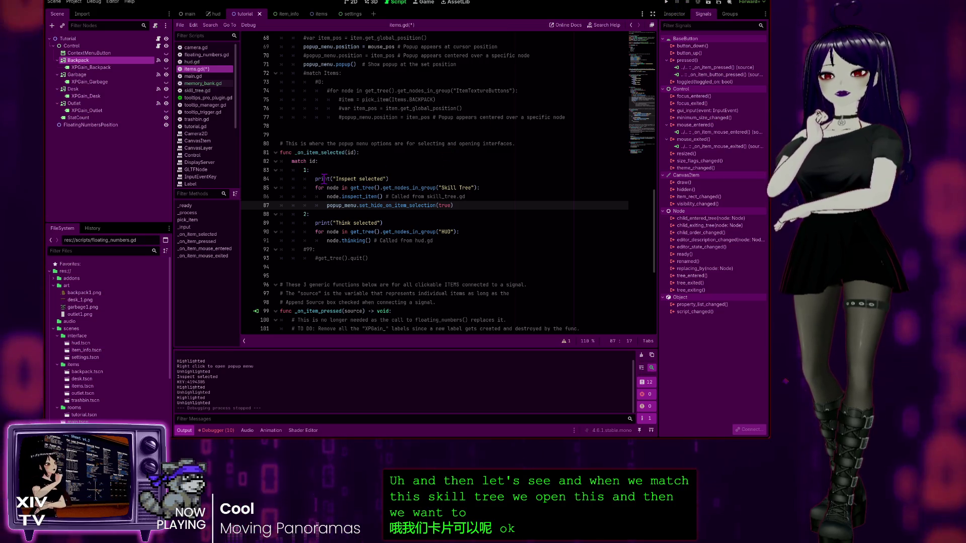
scroll(517, 181, down, 1)
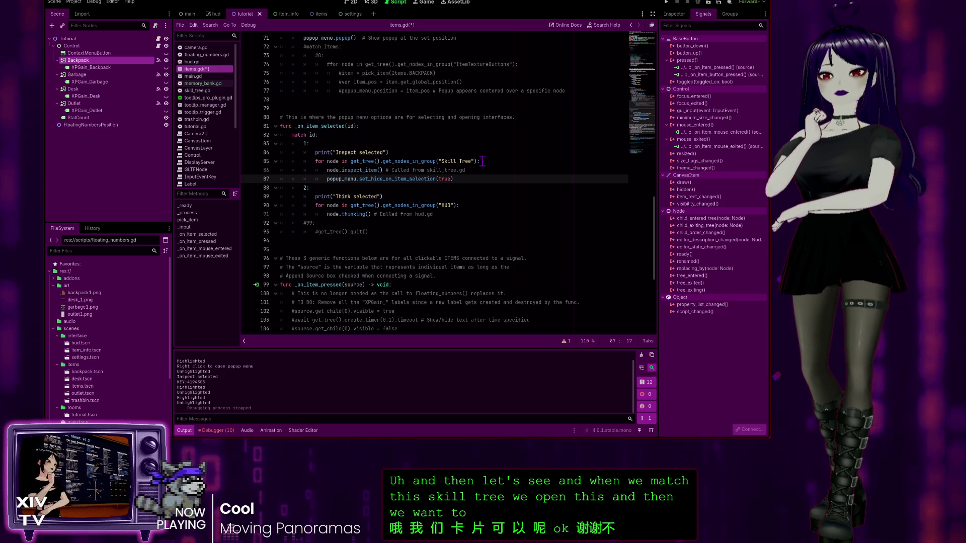
click(358, 170)
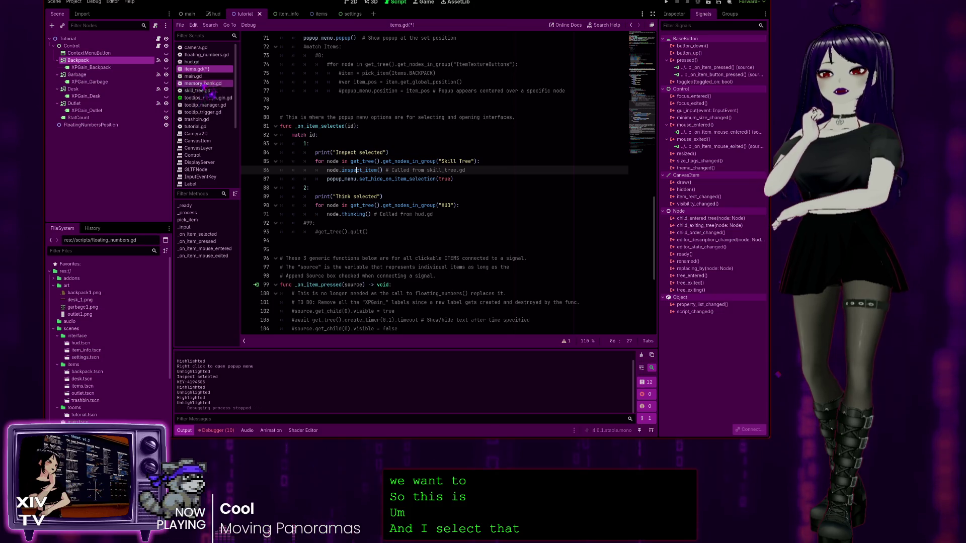
click(207, 91)
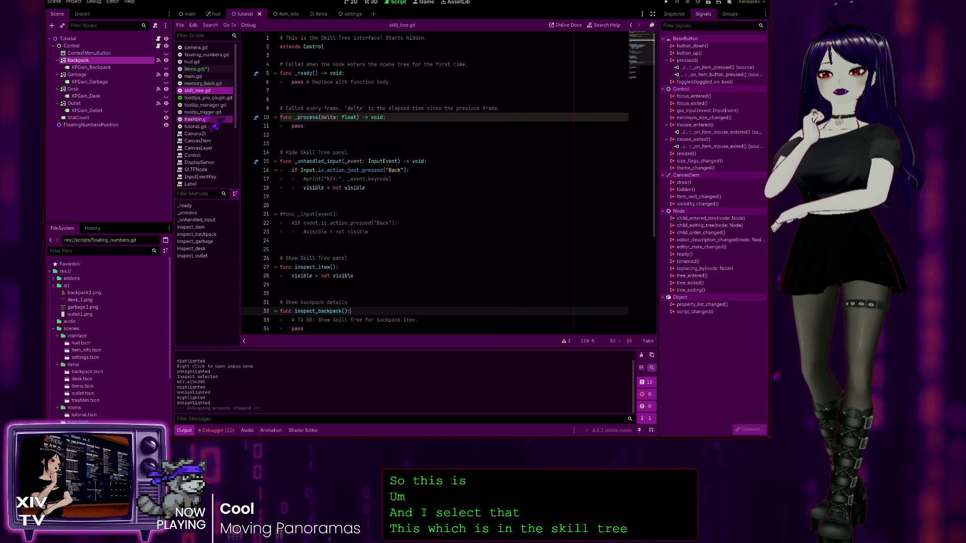
click(201, 69)
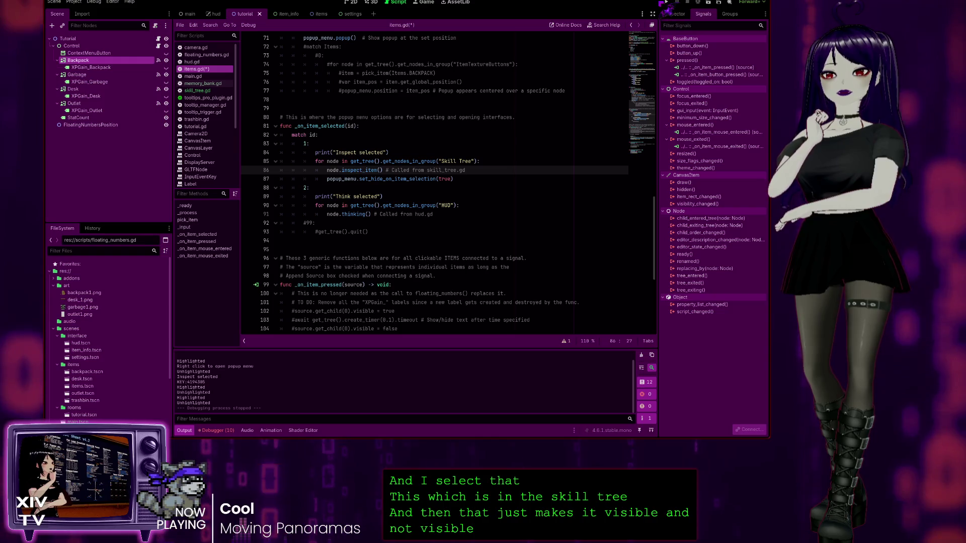
Run the game, choose Inspect on the desk to open the panel, then stop with F8
key(F5)
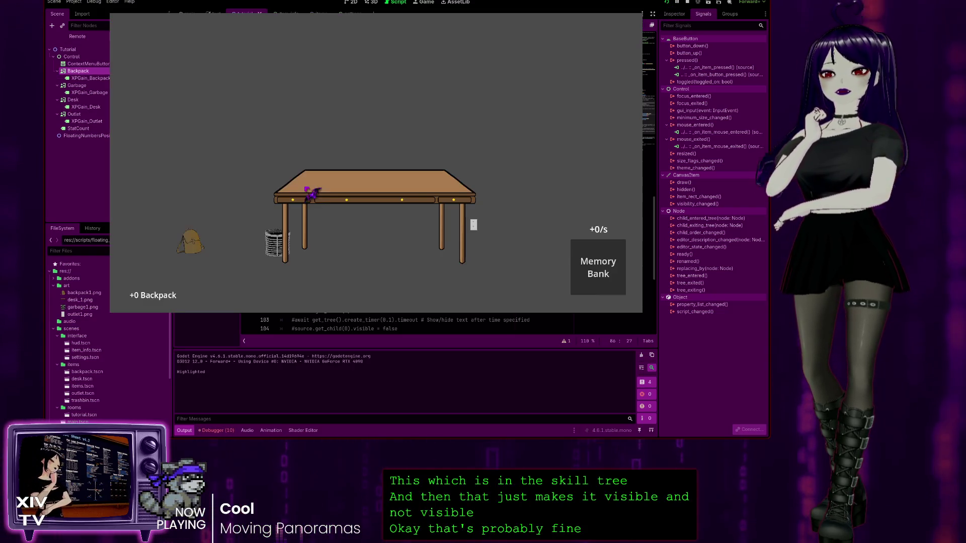
right_click(313, 190)
click(317, 191)
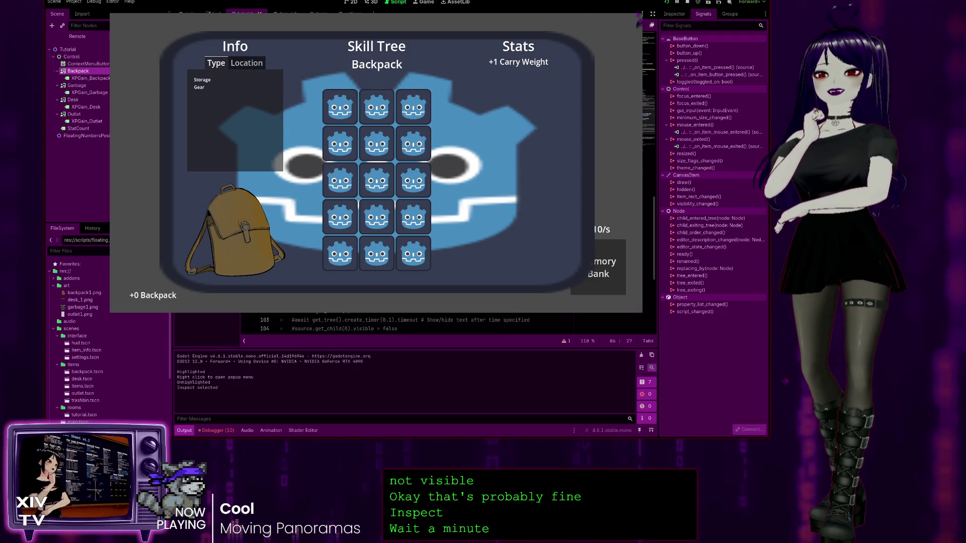
key(F8)
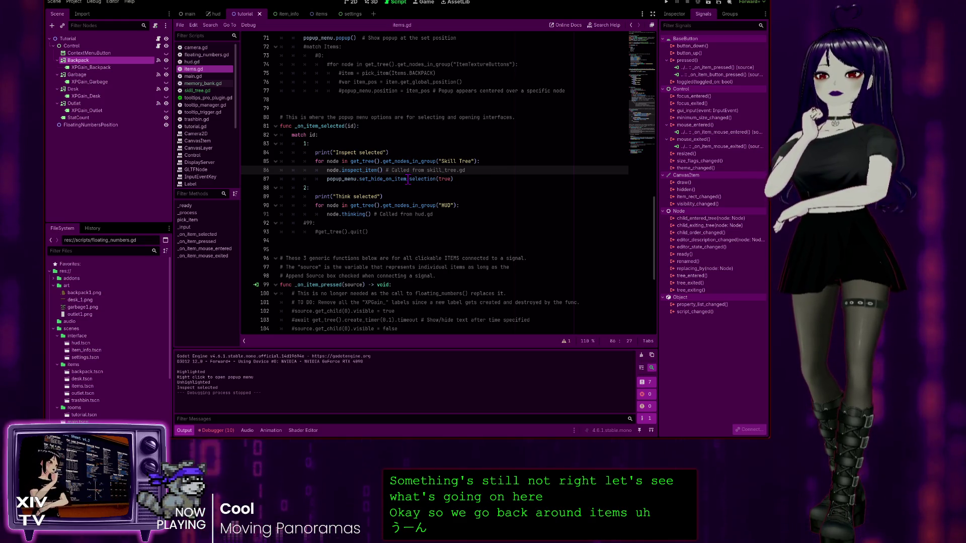
Change line 87 to popup_menu.hide_on_item_selection = true, then save and run again
click(484, 178)
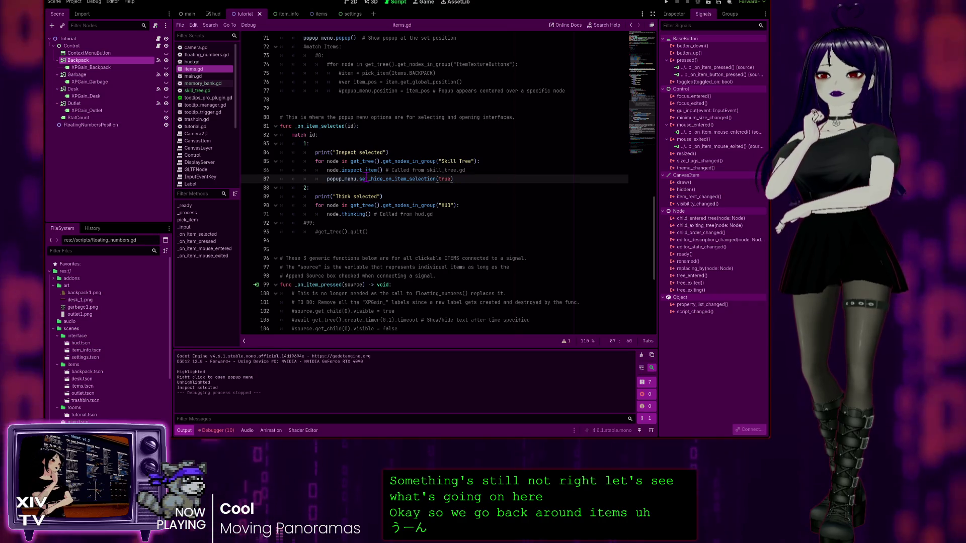
key(BackSpace)
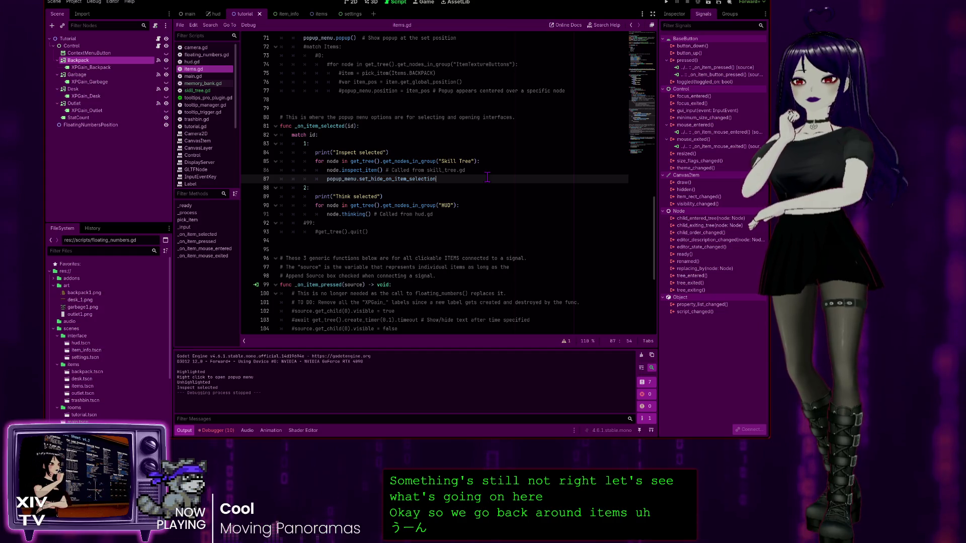
text( = true)
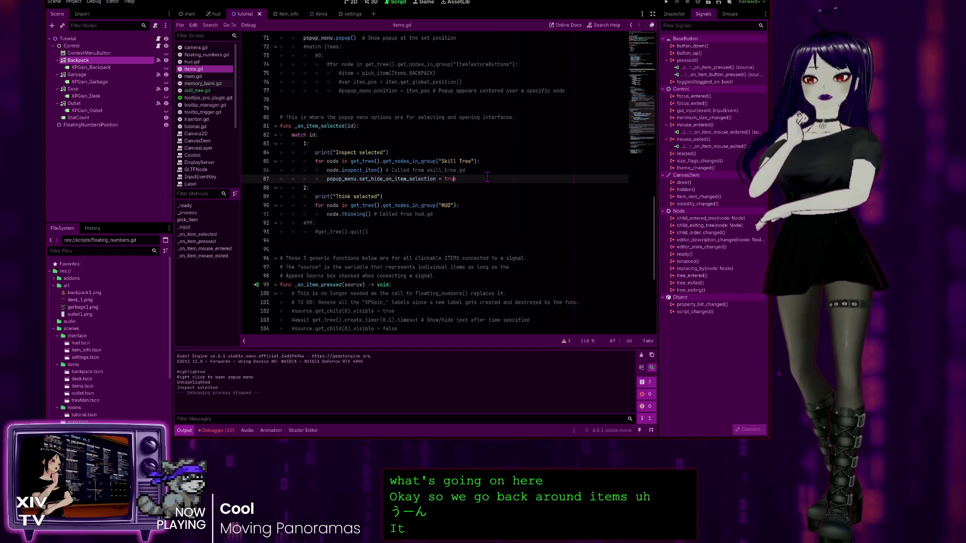
key(Left)
key(Left)
key(Left)
key(BackSpace)
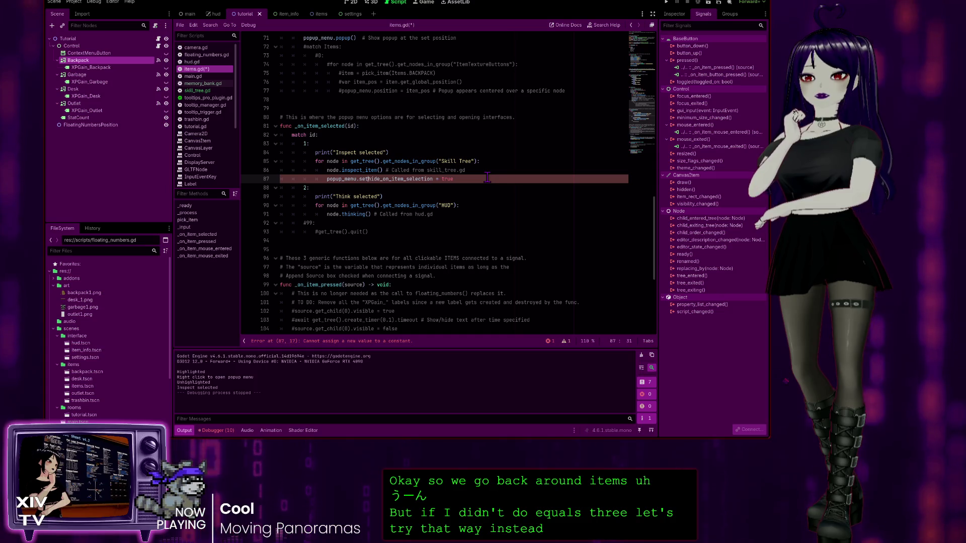
key(BackSpace)
key(End)
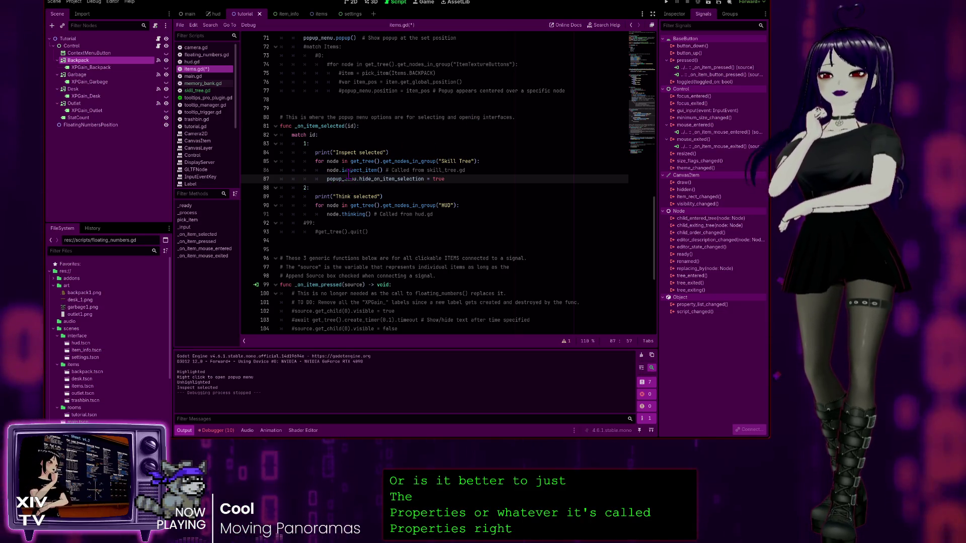
key(F5)
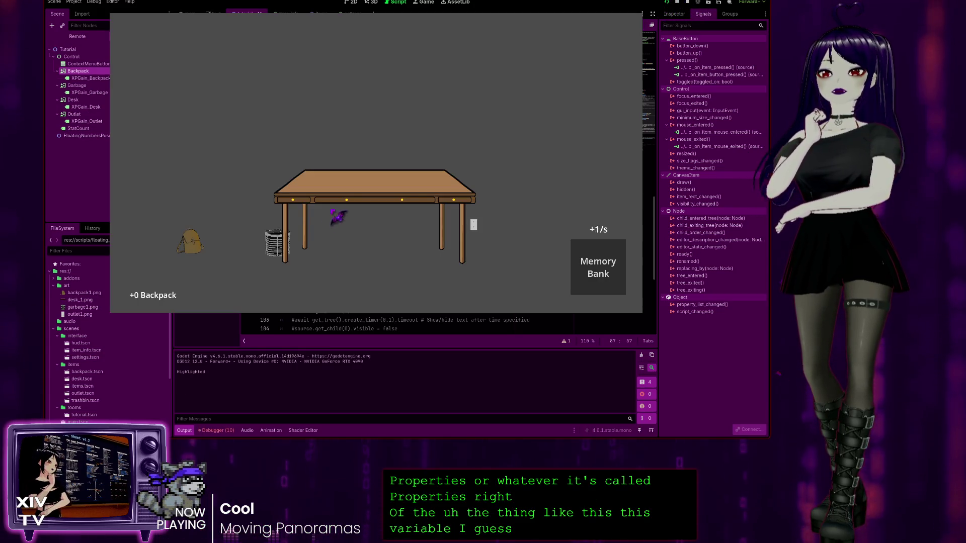
Inspect the desk, view its Location tab, close the panel with Escape, and stop the game
right_click(303, 191)
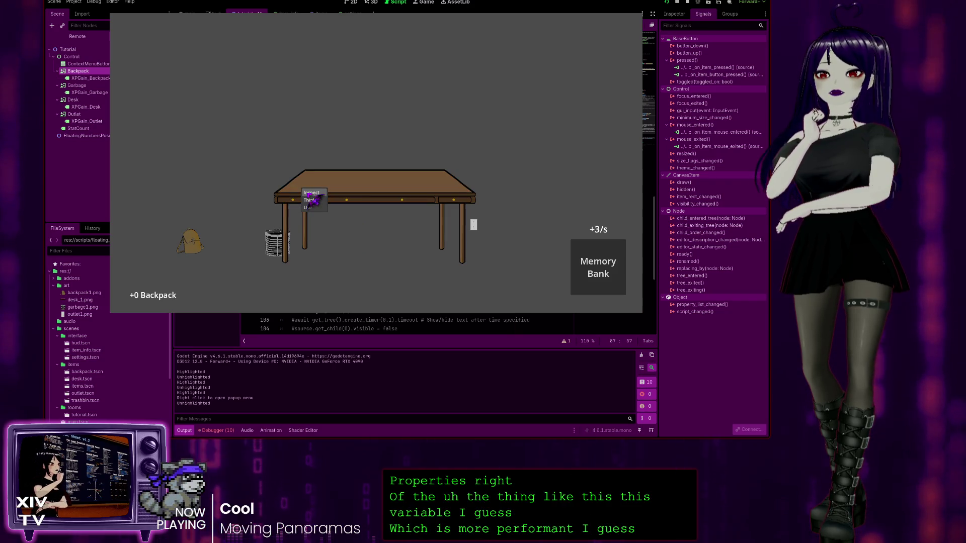
click(310, 194)
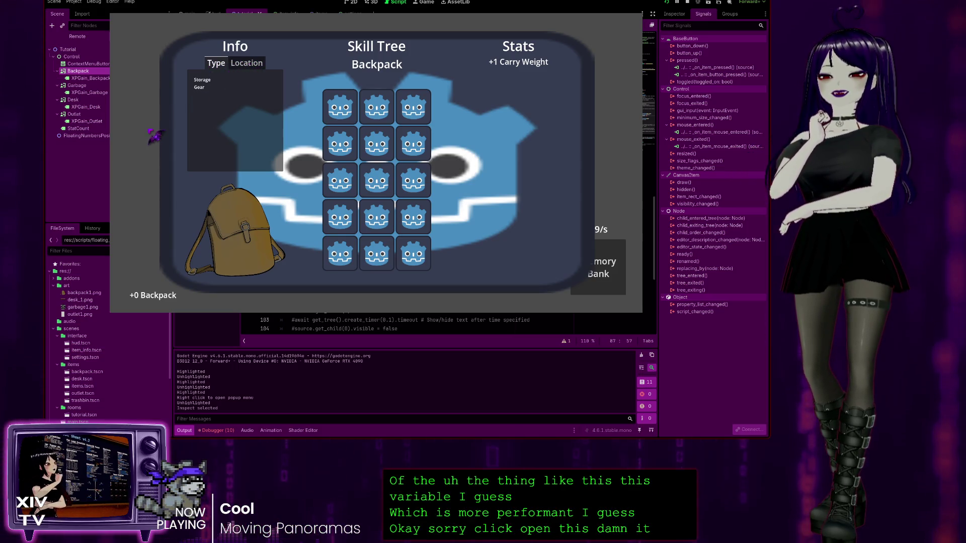
click(239, 65)
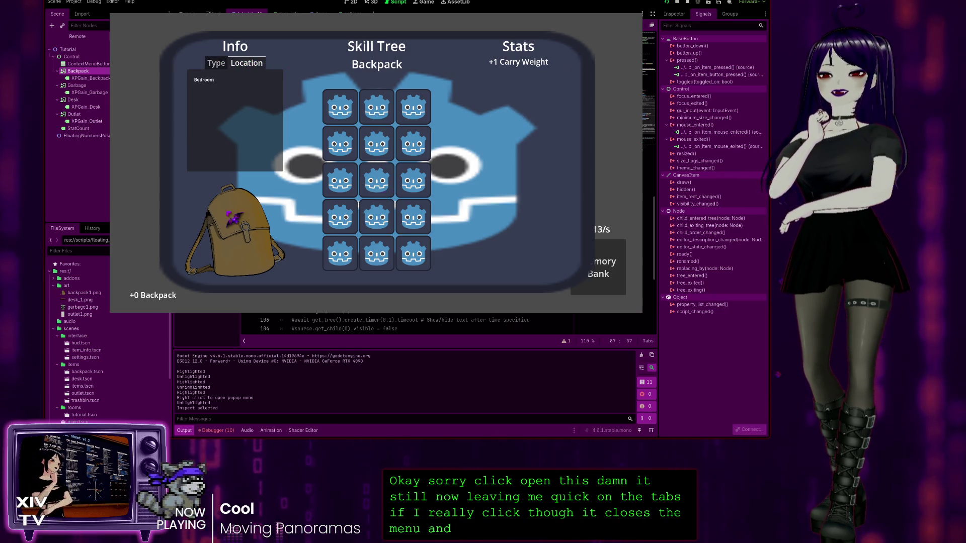
key(Escape)
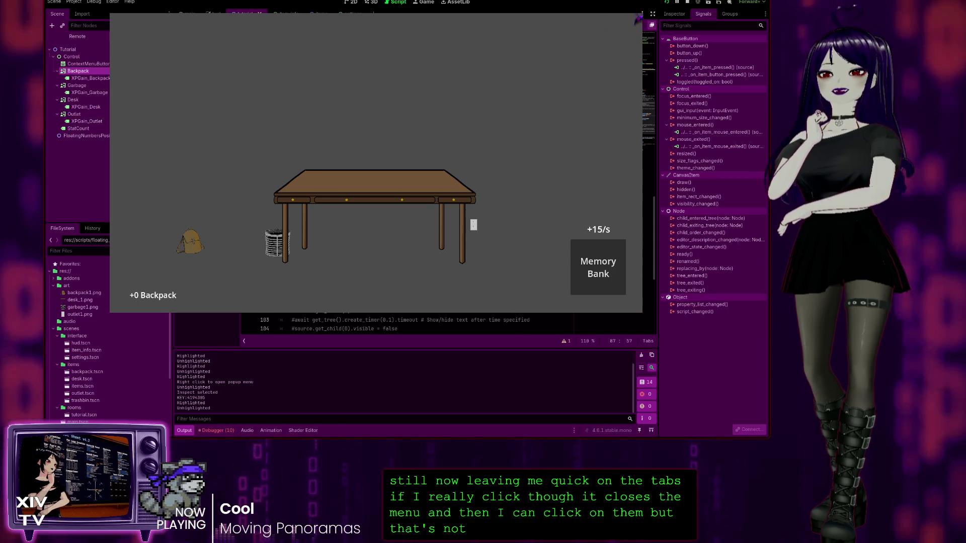
key(F8)
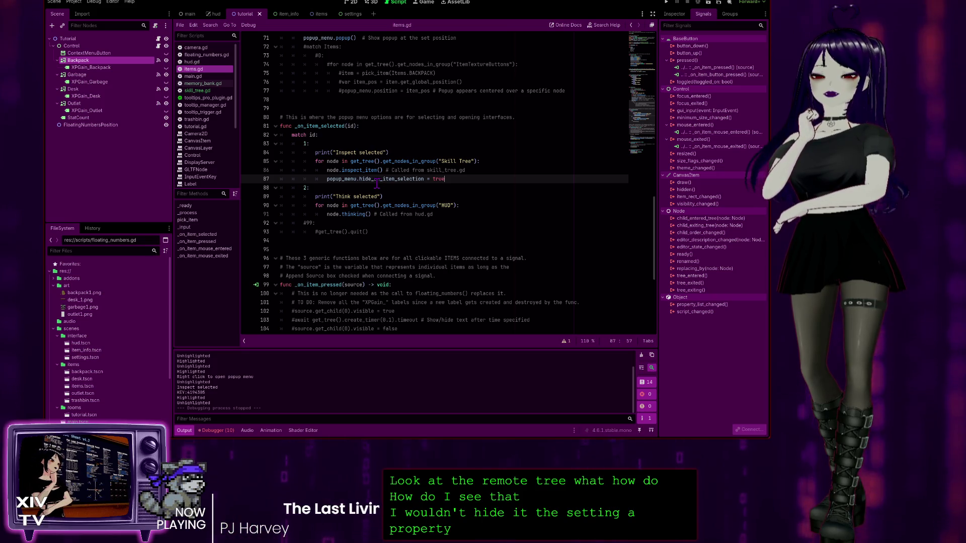
Replace line 87's flag assignment with popup_menu.hide(), then run the game and open the desk's menu
drag(444, 180, 361, 180)
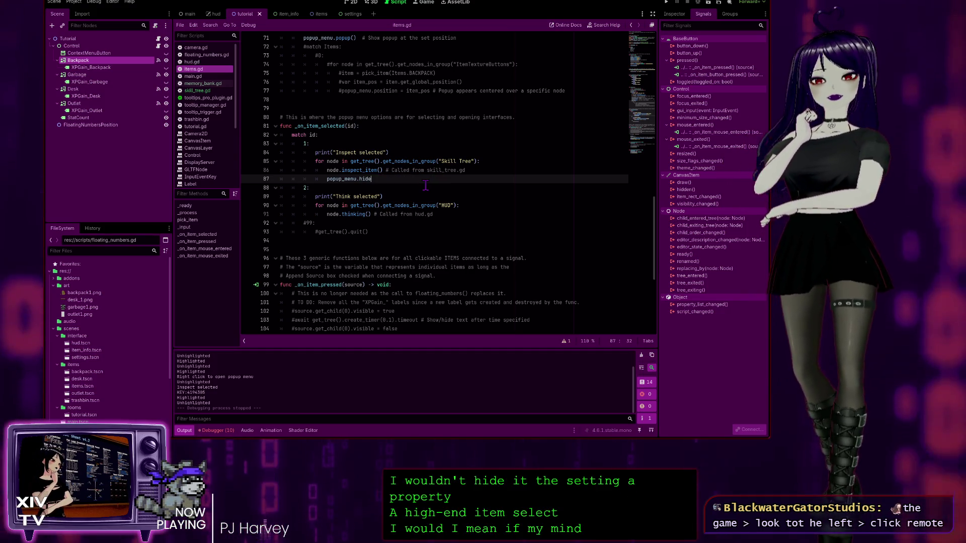
text(hide()
key(Escape)
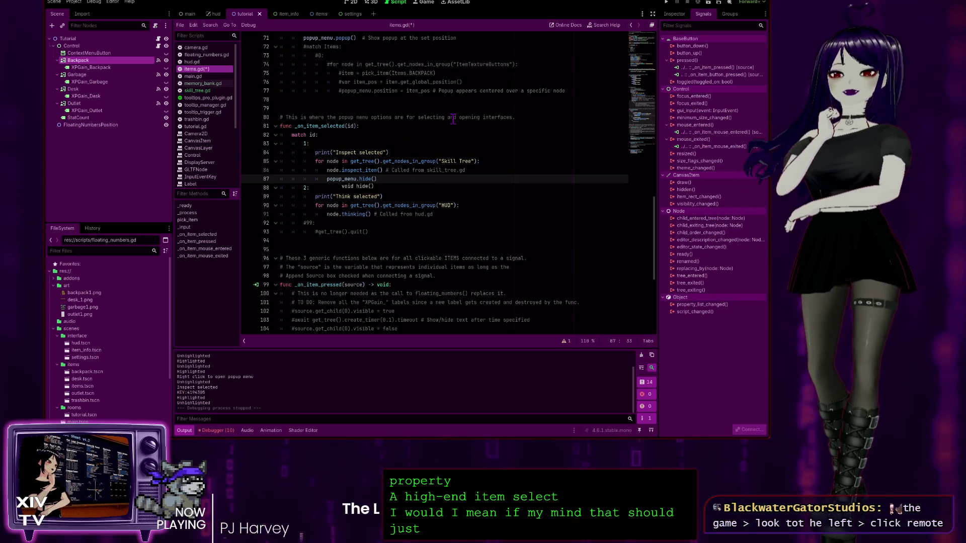
click(456, 117)
click(667, 3)
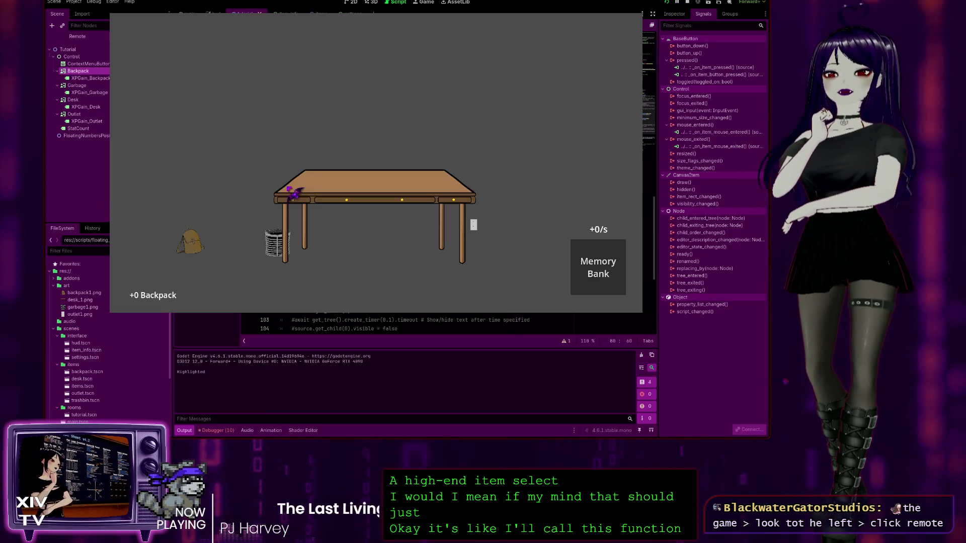
right_click(323, 191)
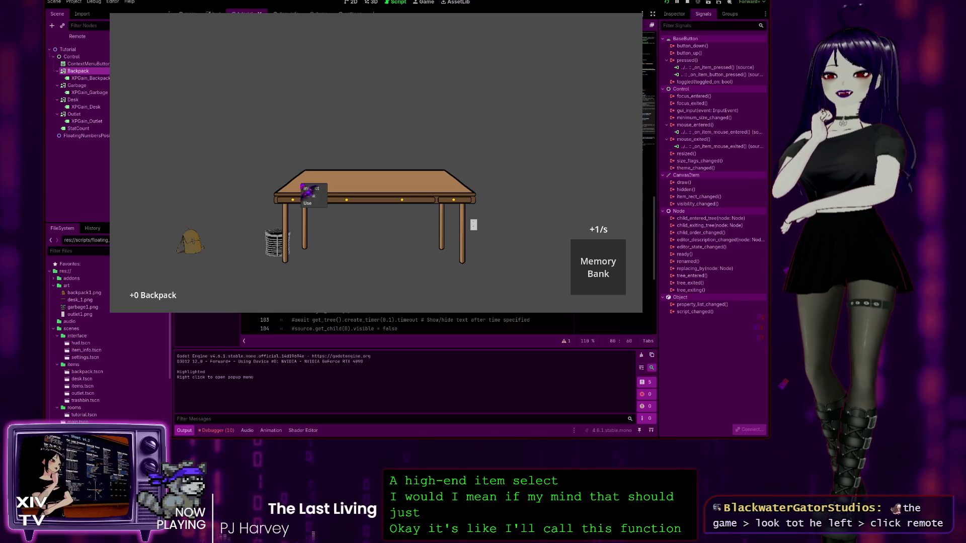
Inspect the desk, close its panel, then click the backpack to raise its count to +3
click(322, 190)
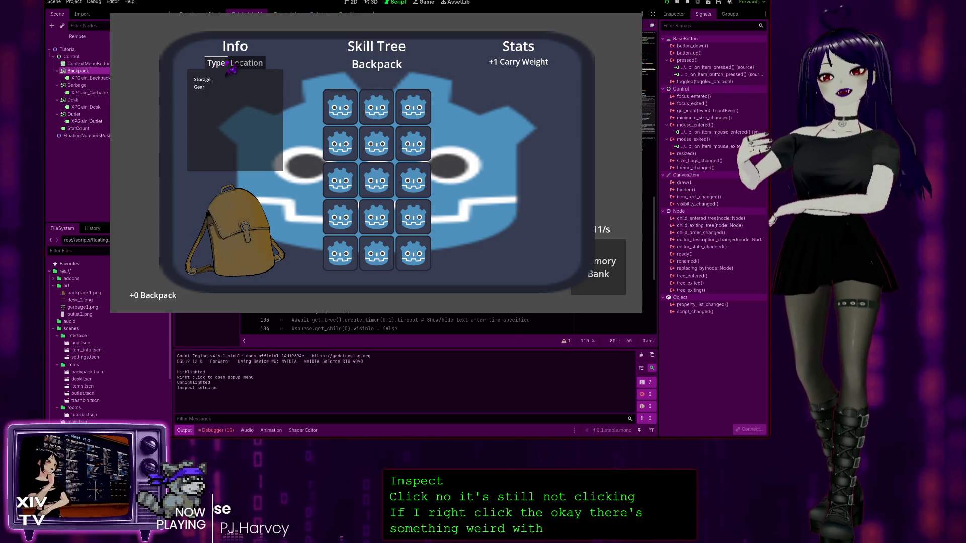
key(Escape)
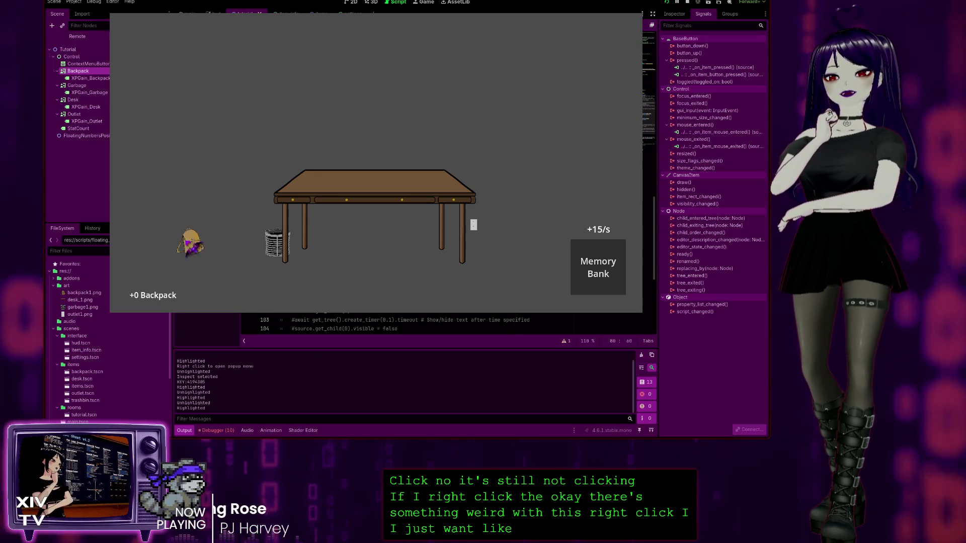
right_click(189, 243)
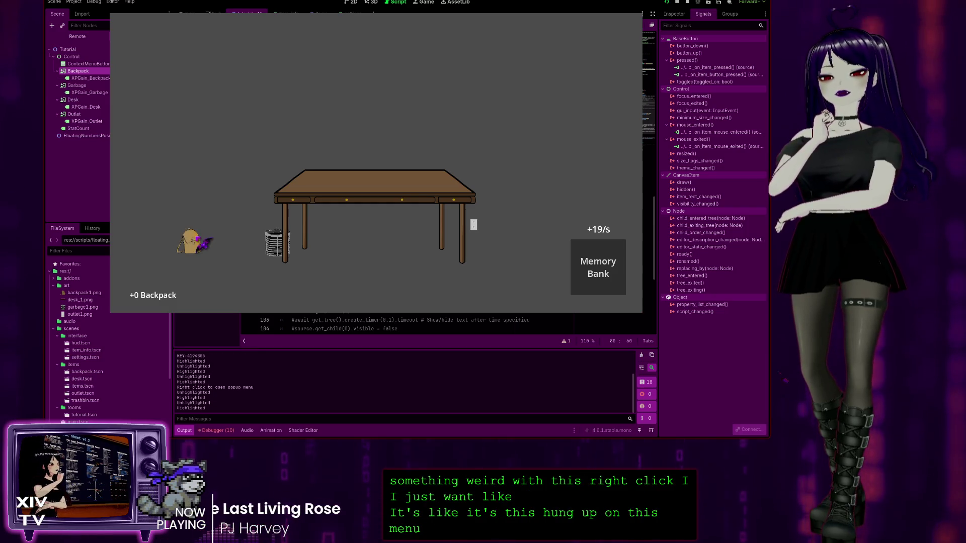
right_click(200, 238)
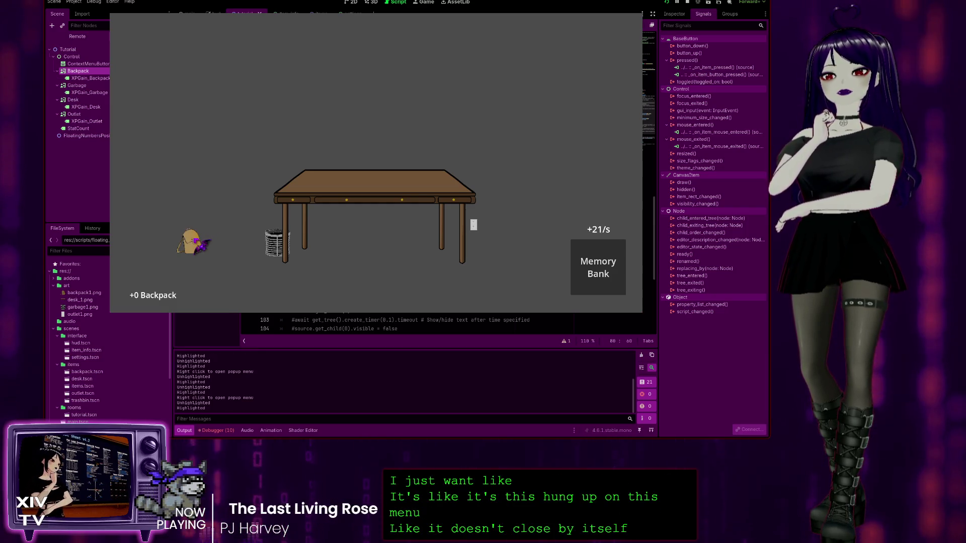
right_click(197, 238)
click(199, 238)
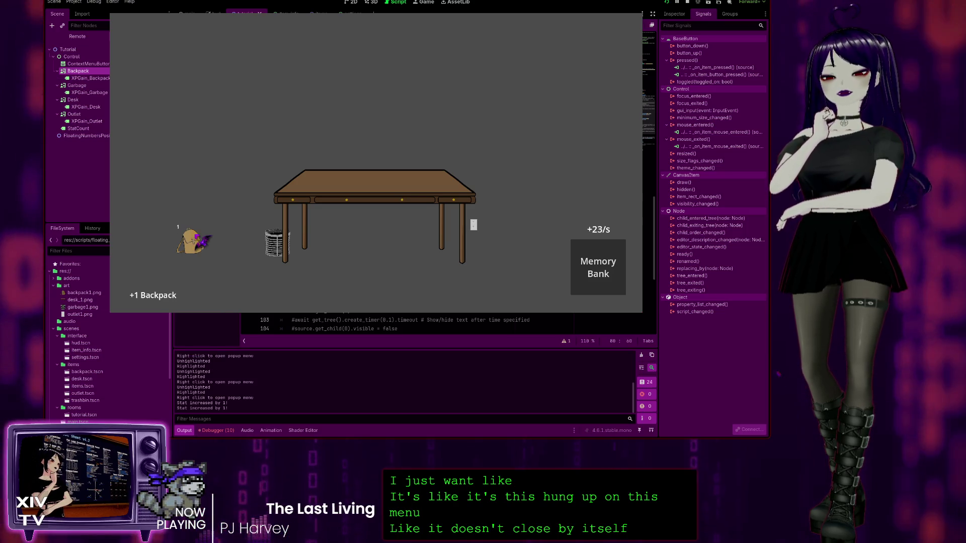
click(201, 239)
click(203, 241)
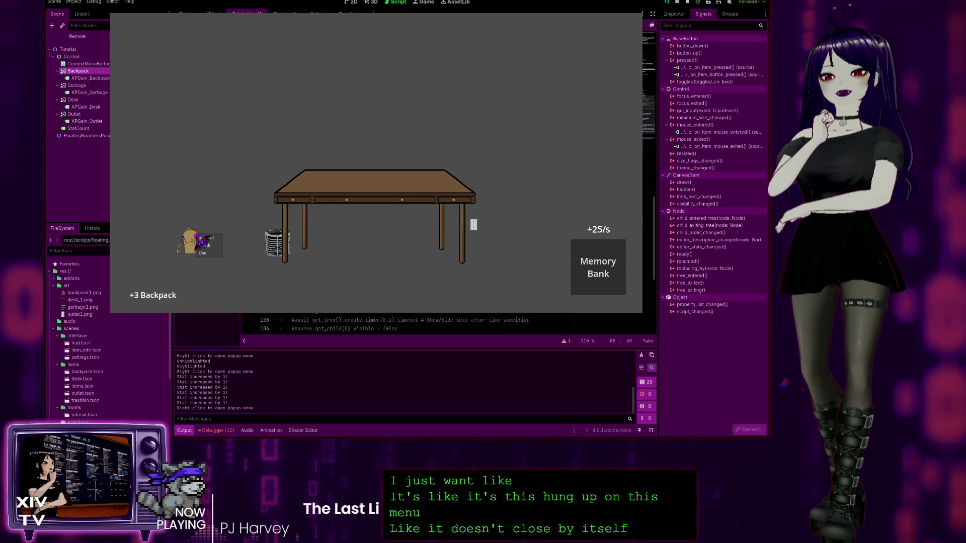
Reopen the backpack's action menu, dismiss the popup and info panel, and stop the game
right_click(201, 239)
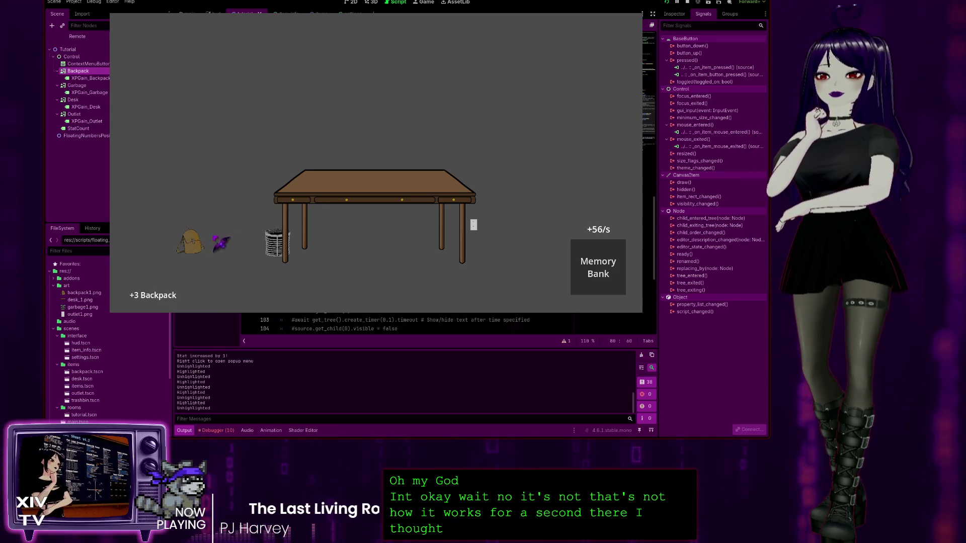
right_click(200, 240)
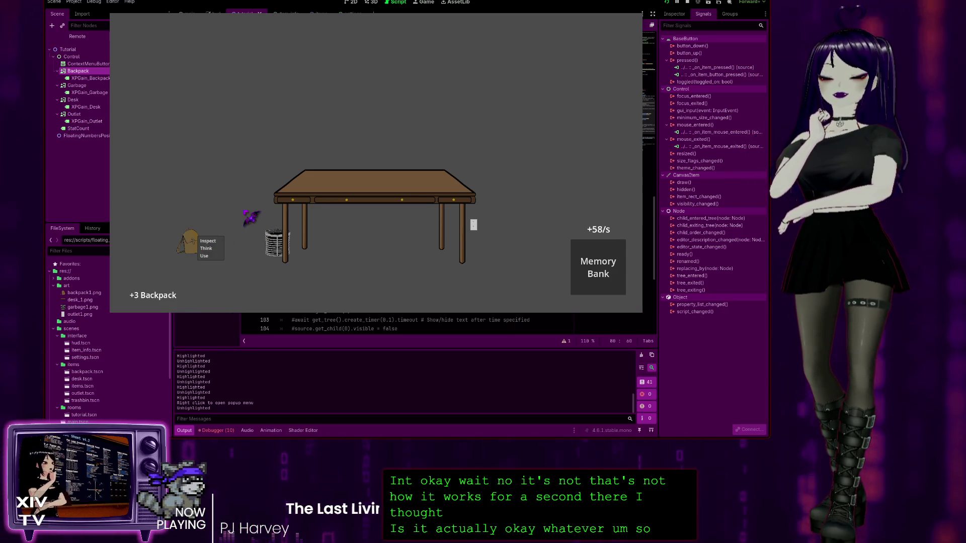
key(Escape)
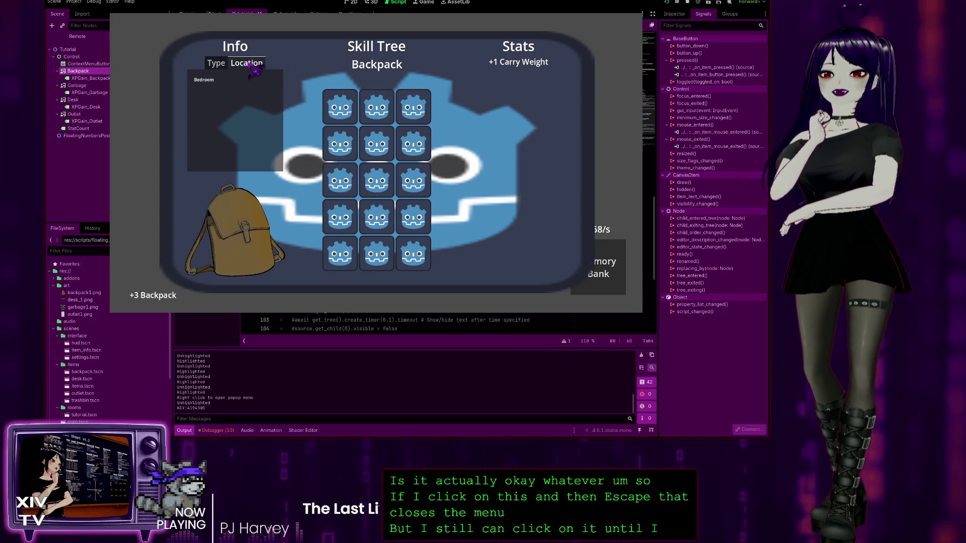
key(Escape)
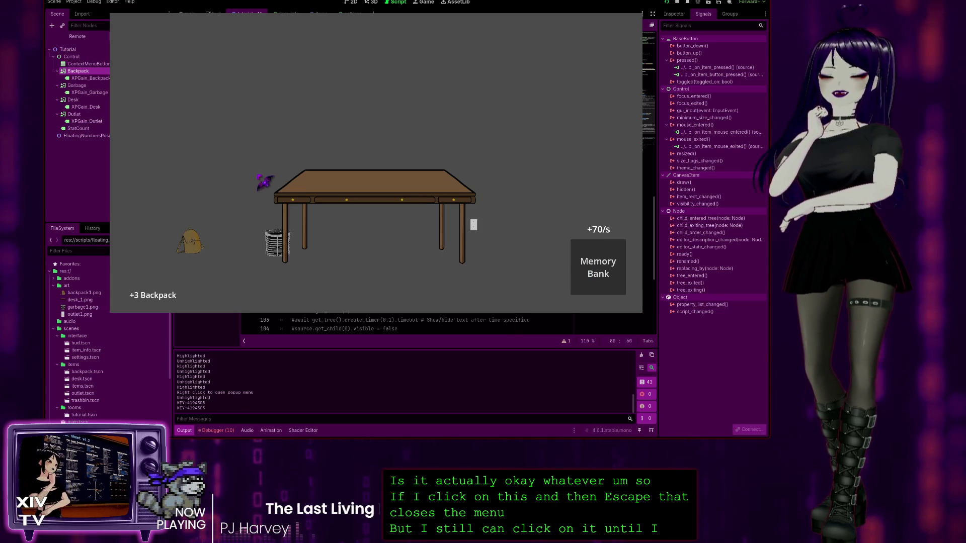
key(F8)
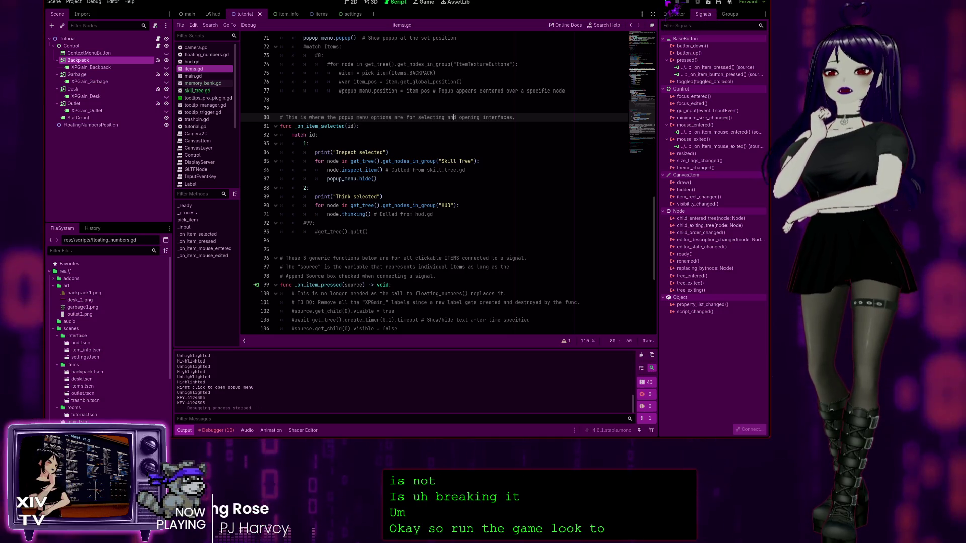
Run the project again from the toolbar play button
click(667, 2)
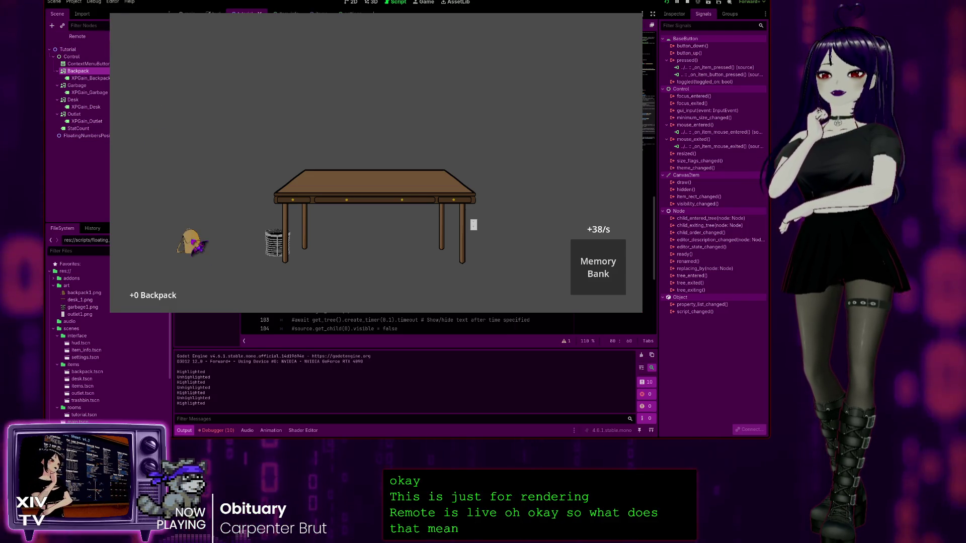
Inspect the backpack, check its Location tab, and note which control received the click
click(196, 245)
right_click(196, 242)
click(203, 244)
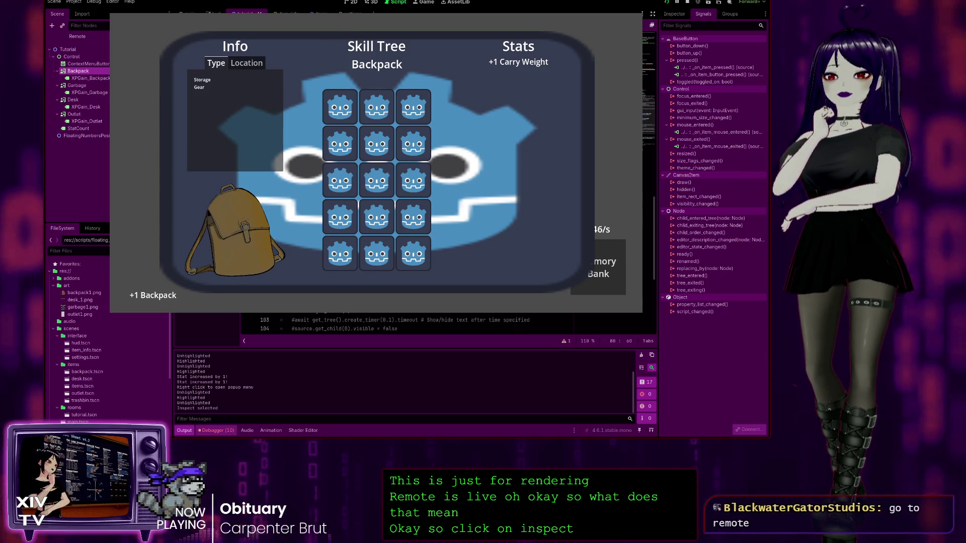
click(217, 430)
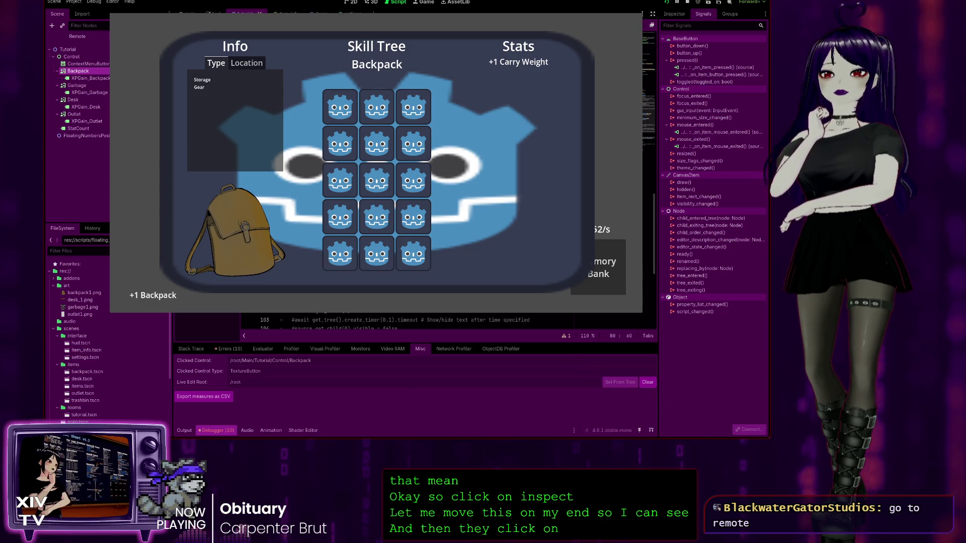
click(247, 63)
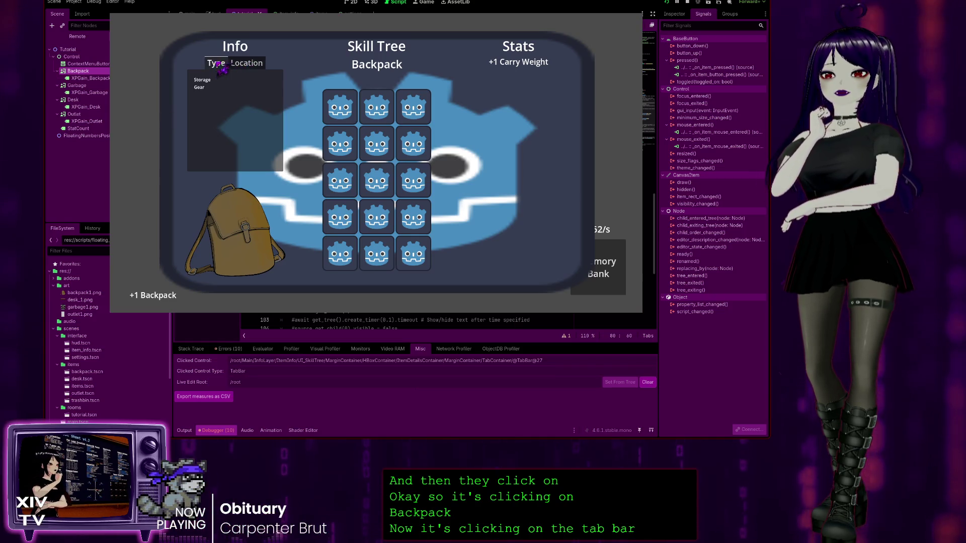
Click around the info panel to see which control catches clicks, then close it
click(142, 113)
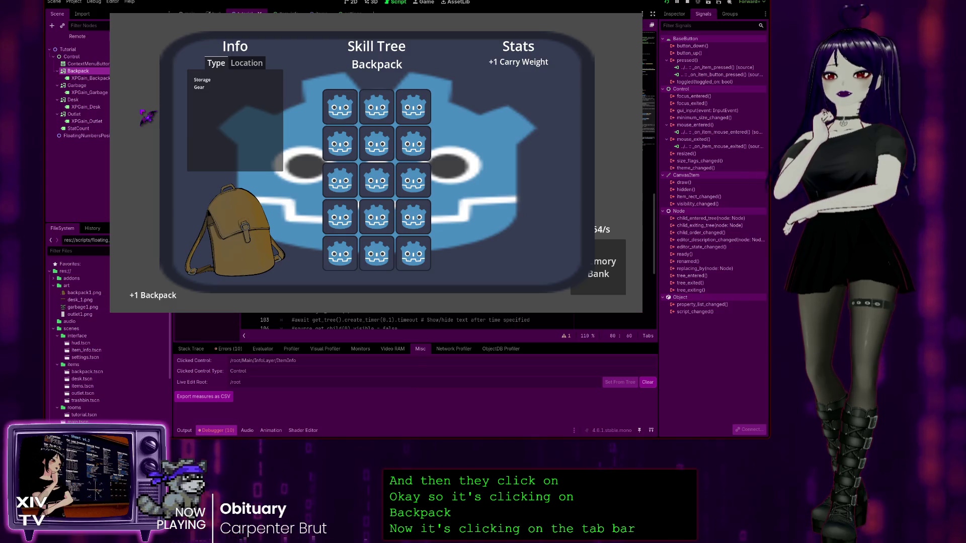
click(247, 63)
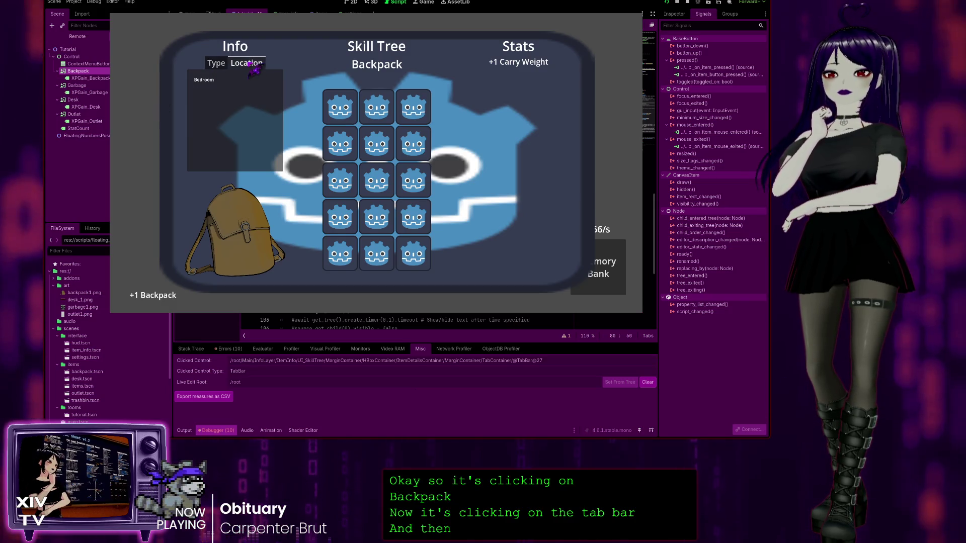
click(157, 261)
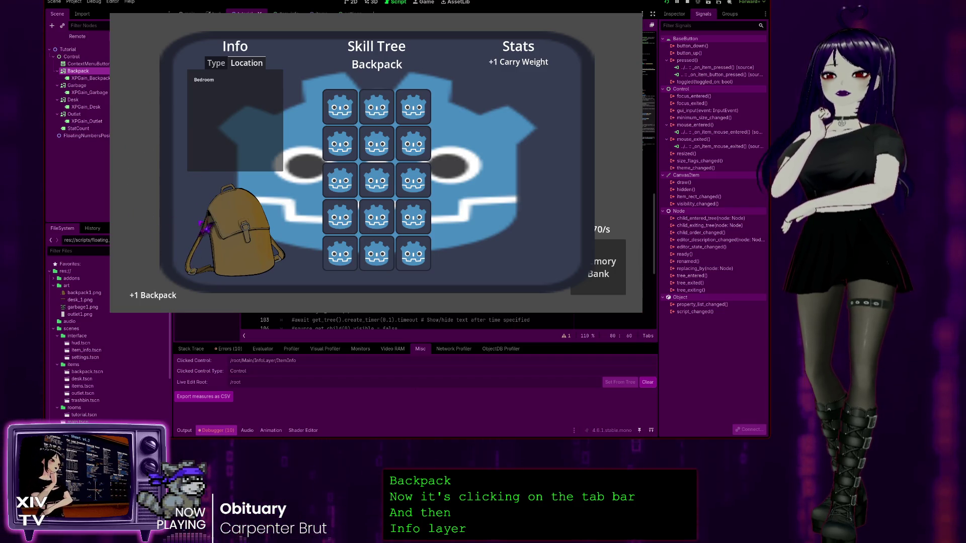
click(209, 193)
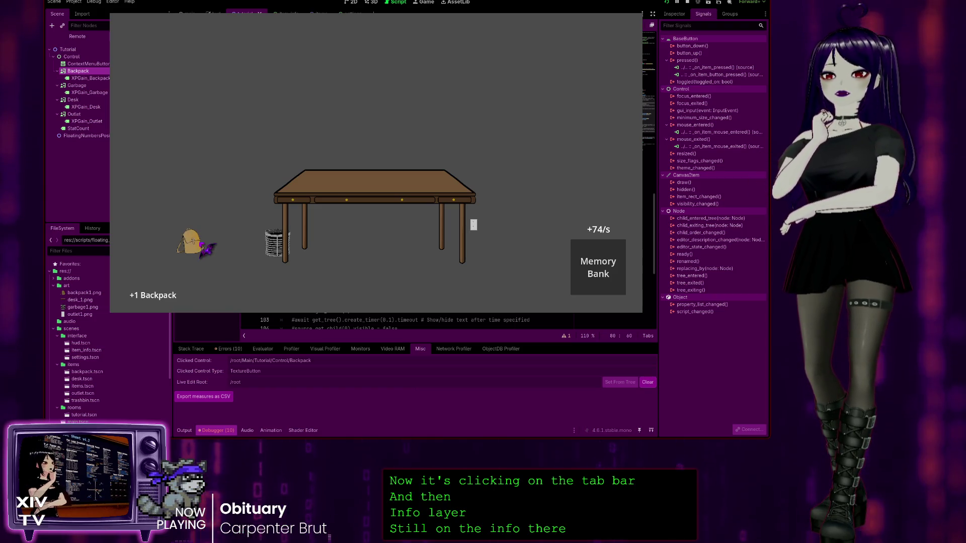
Reopen the panel from the desk, test clicks behind it, then expand Main in the Remote tree
click(342, 204)
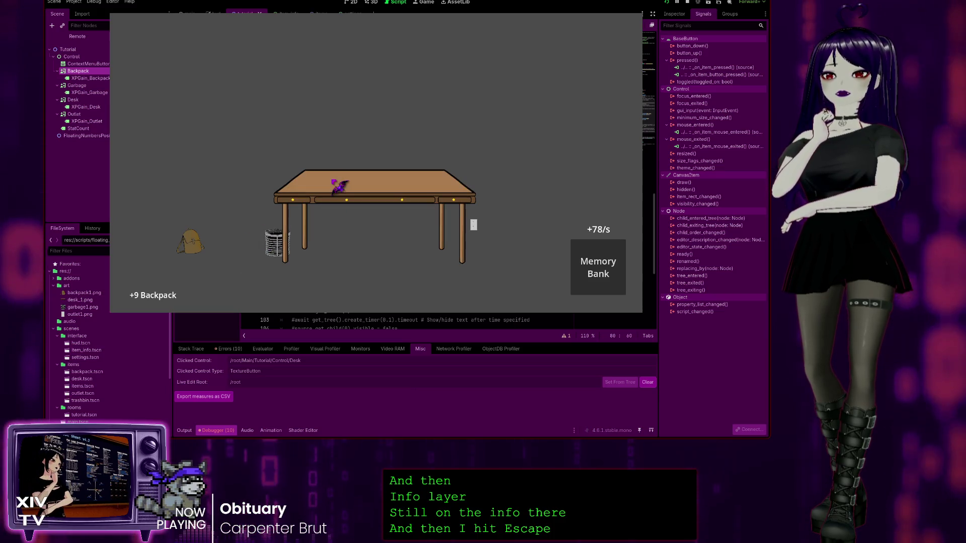
click(341, 186)
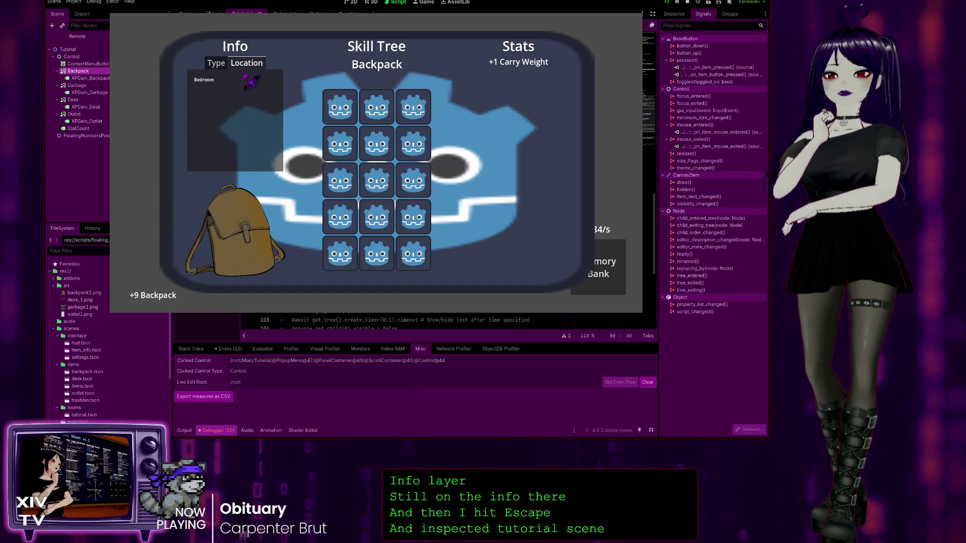
click(250, 80)
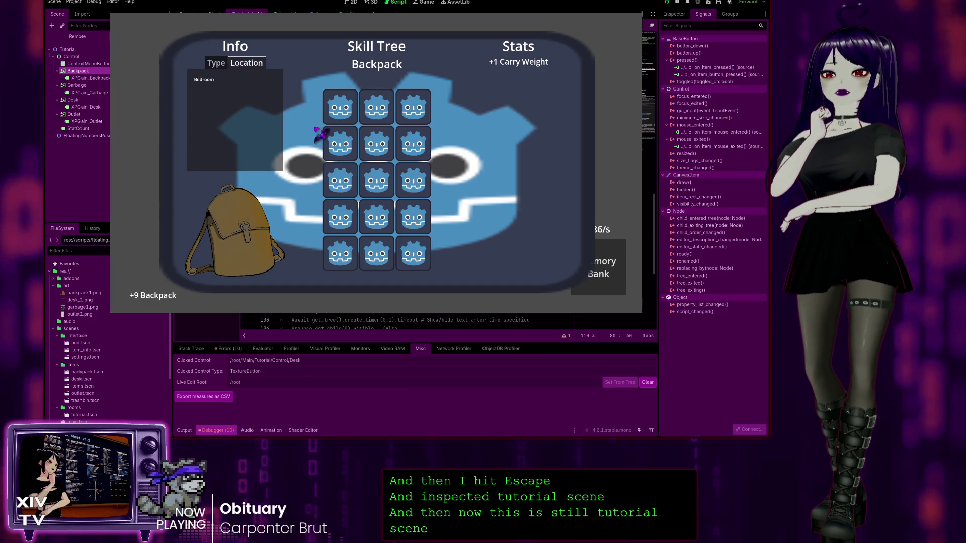
key(Escape)
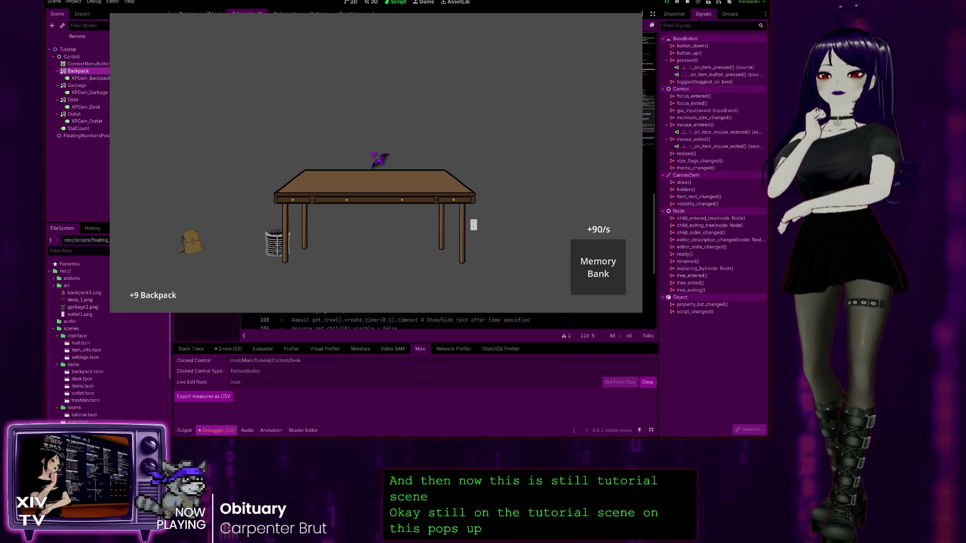
click(77, 37)
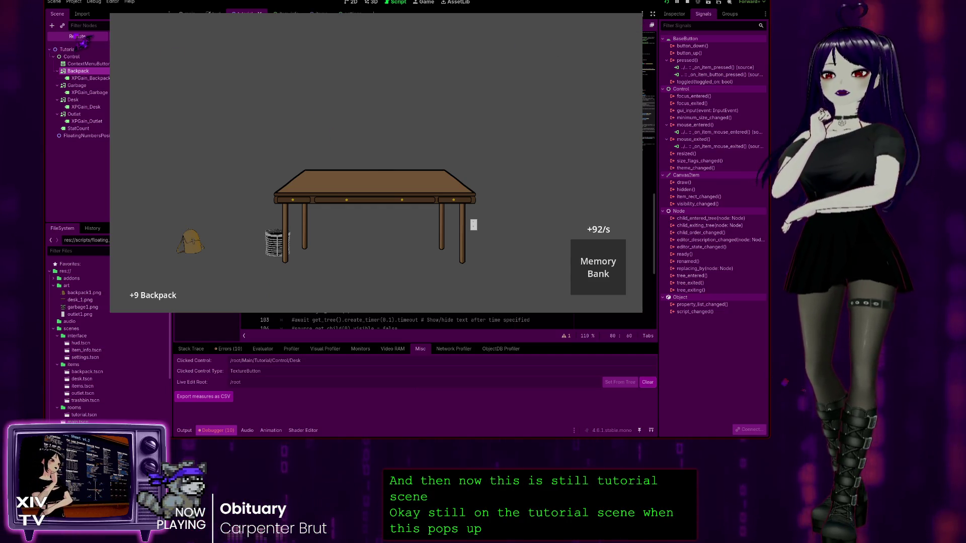
click(53, 85)
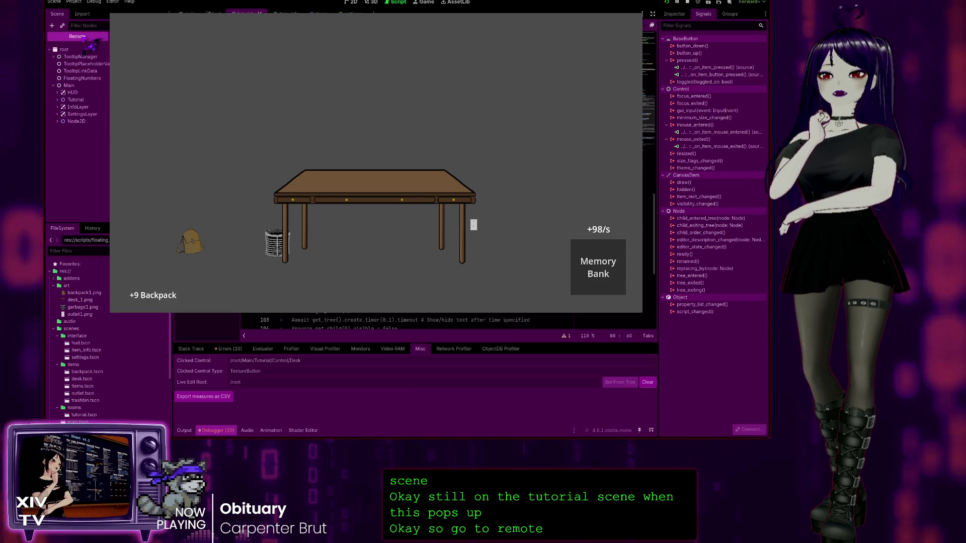
Expand UI_SkillTree and HBoxContainer in the remote tree, then inspect the backpack in the game
click(87, 36)
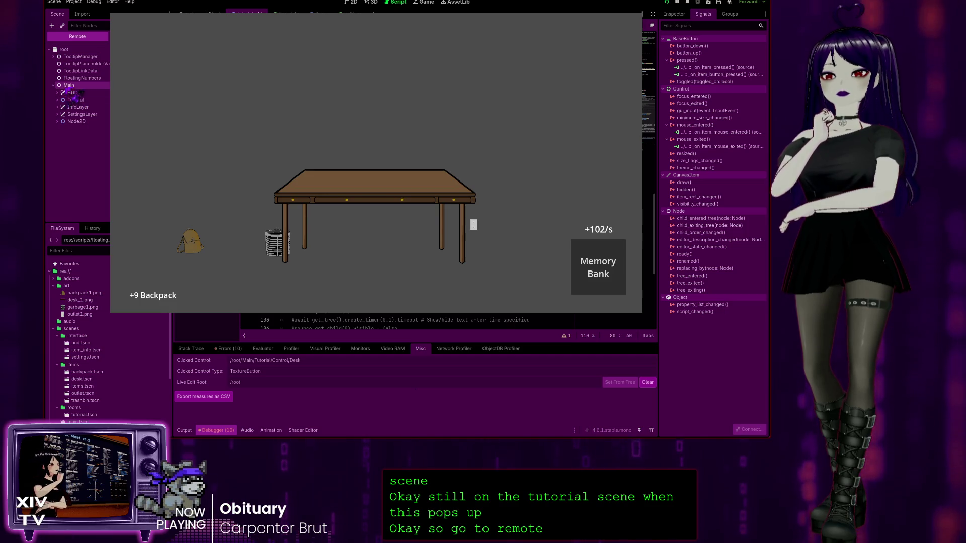
click(76, 122)
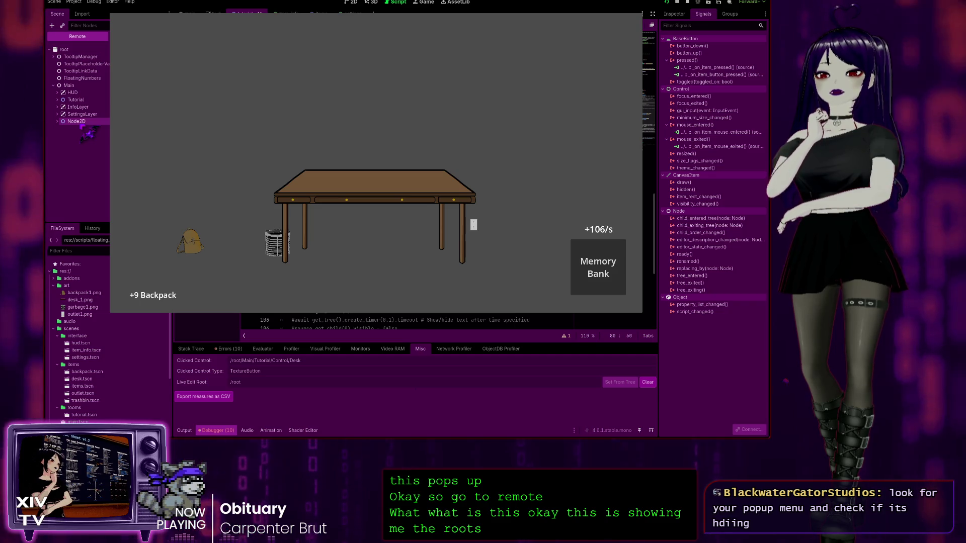
click(63, 146)
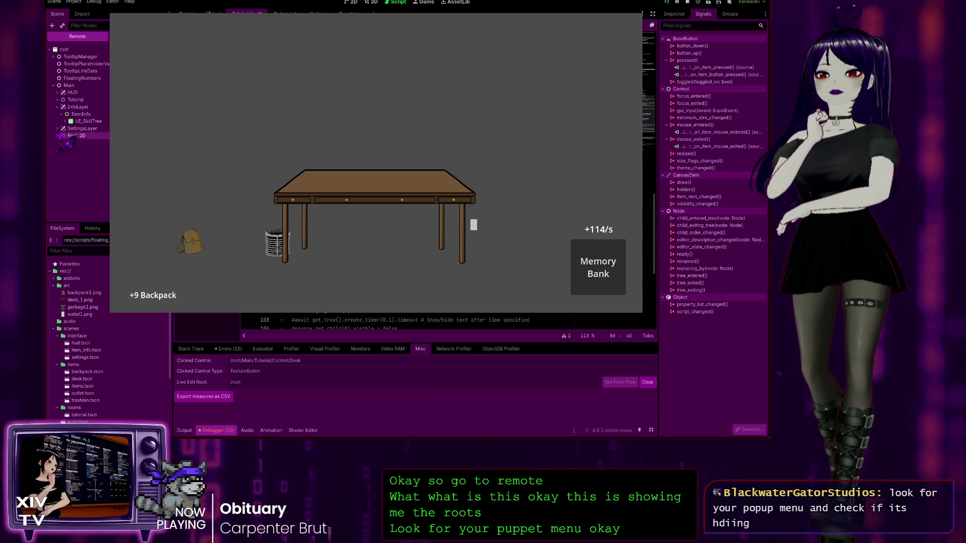
click(66, 121)
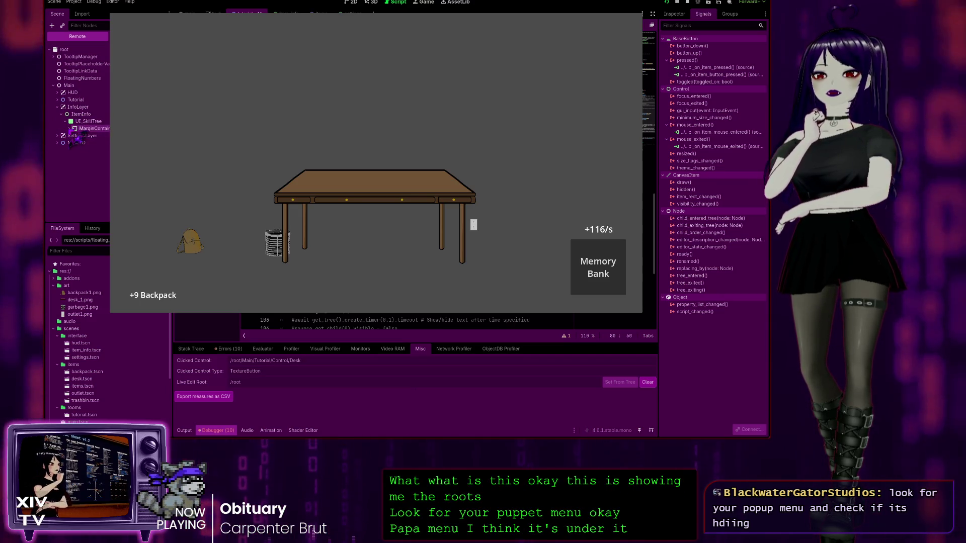
click(73, 136)
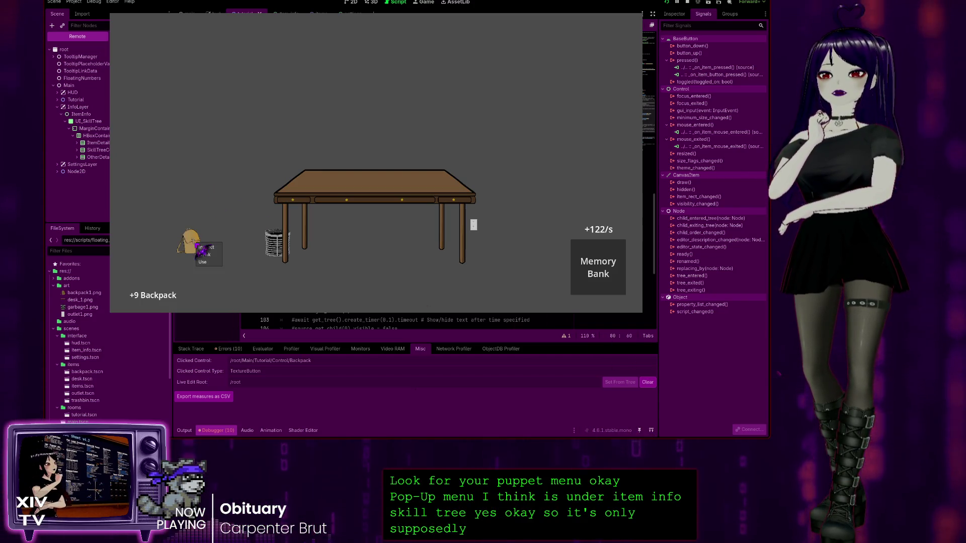
click(207, 247)
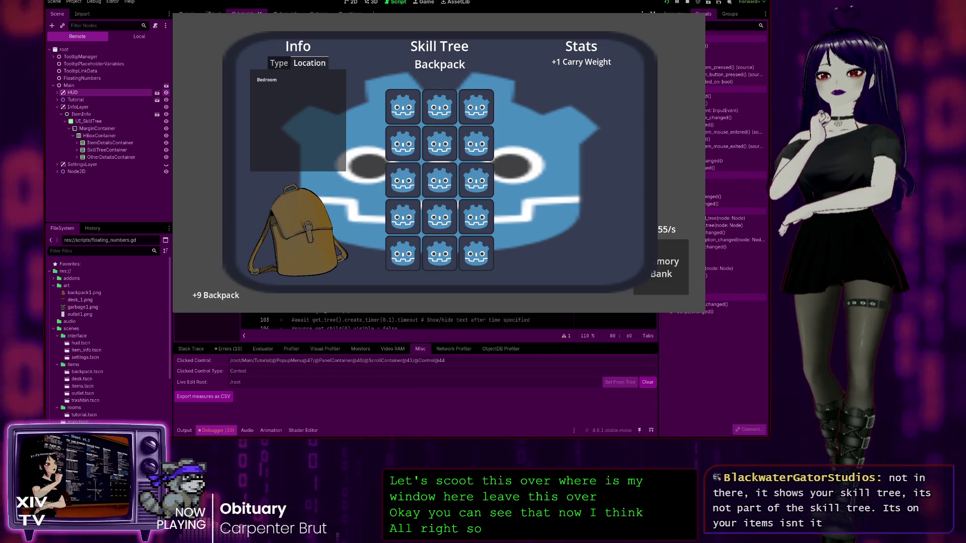
click(78, 107)
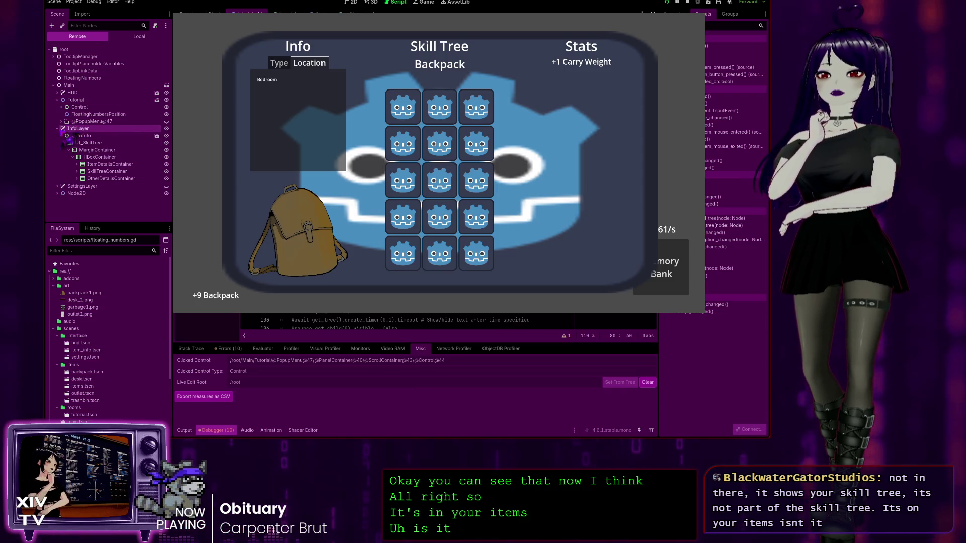
click(61, 121)
click(141, 129)
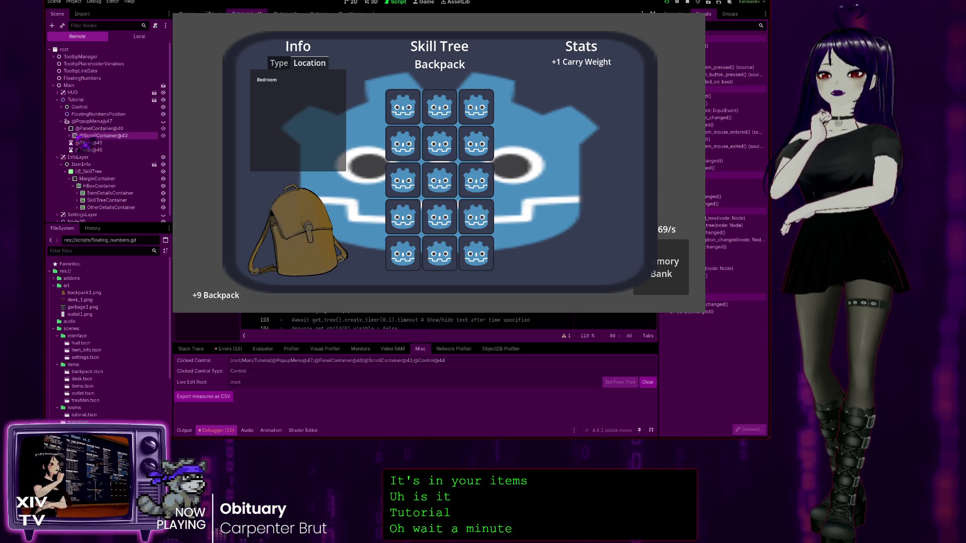
click(70, 136)
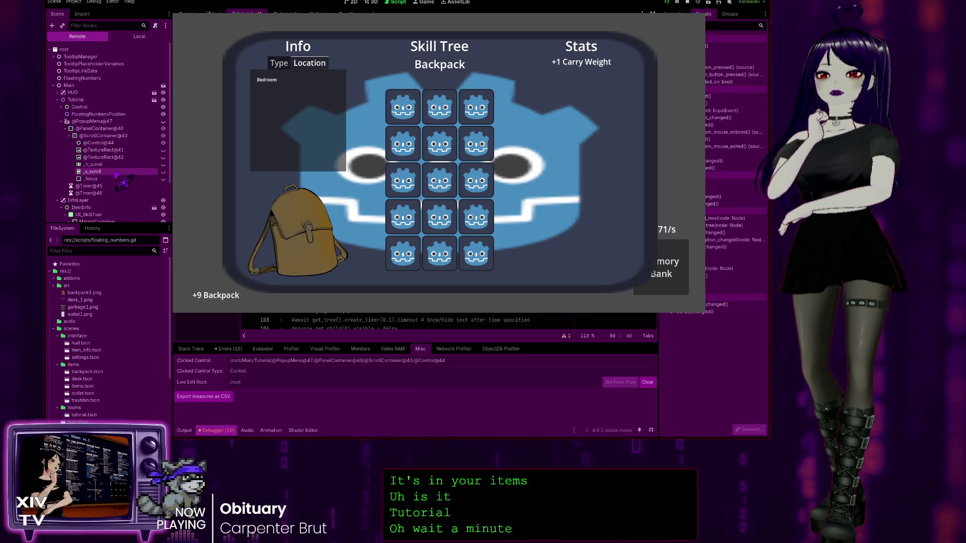
Scroll through the remote tree's nodes and select UI_SkillTree to outline it in the game
scroll(117, 173, down, 2)
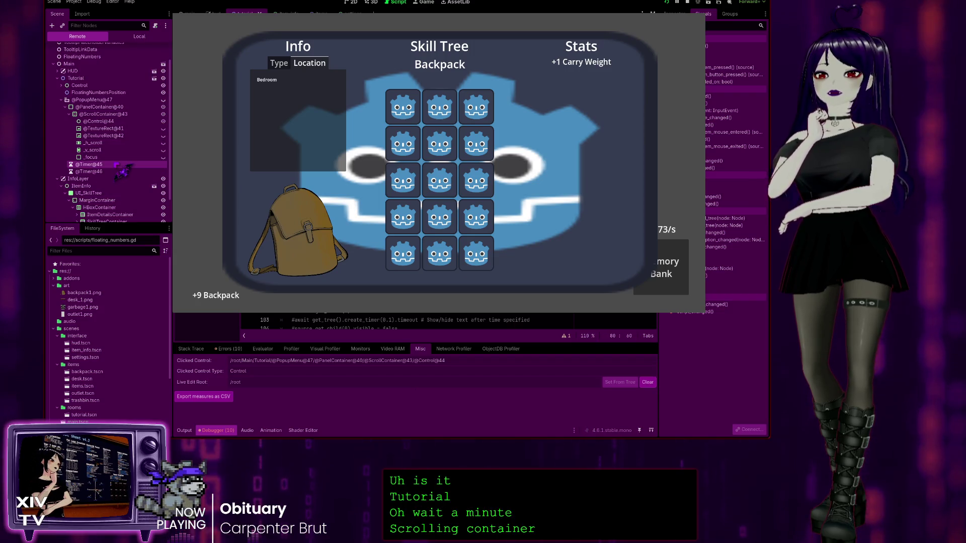
scroll(121, 171, down, 2)
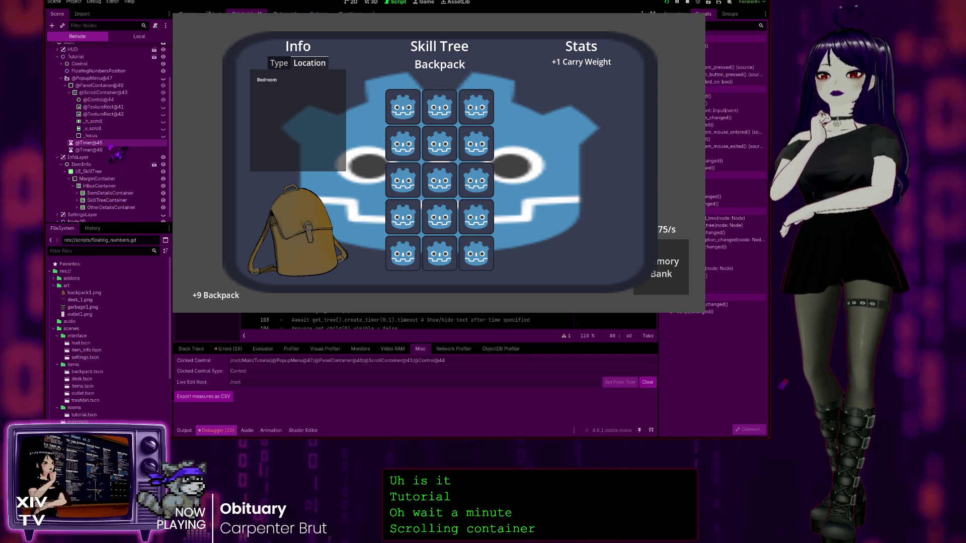
scroll(117, 154, down, 1)
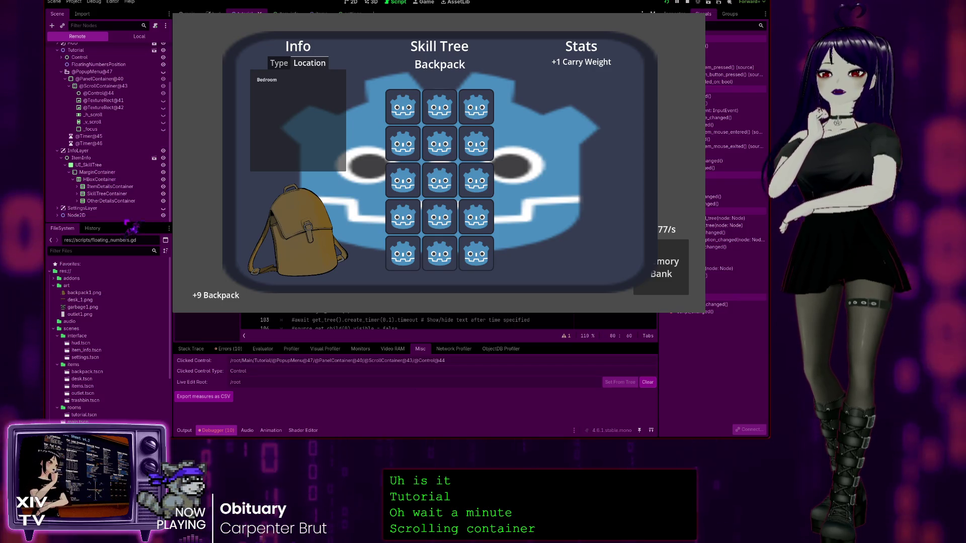
scroll(119, 211, up, 4)
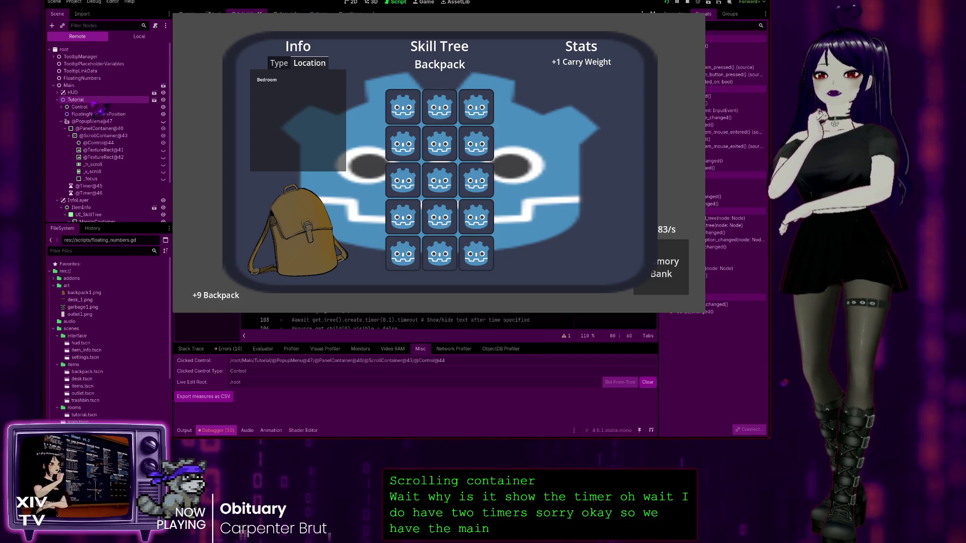
scroll(73, 111, down, 2)
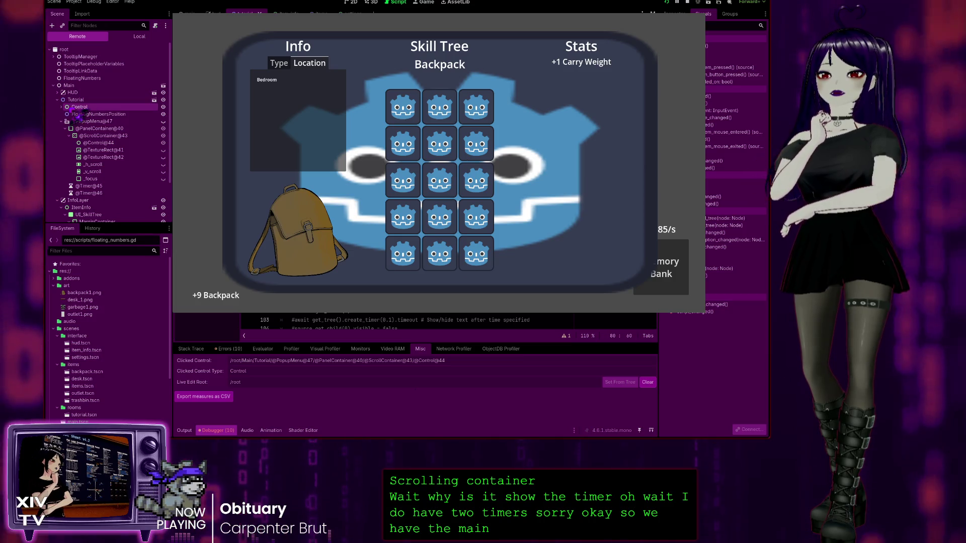
scroll(90, 143, down, 2)
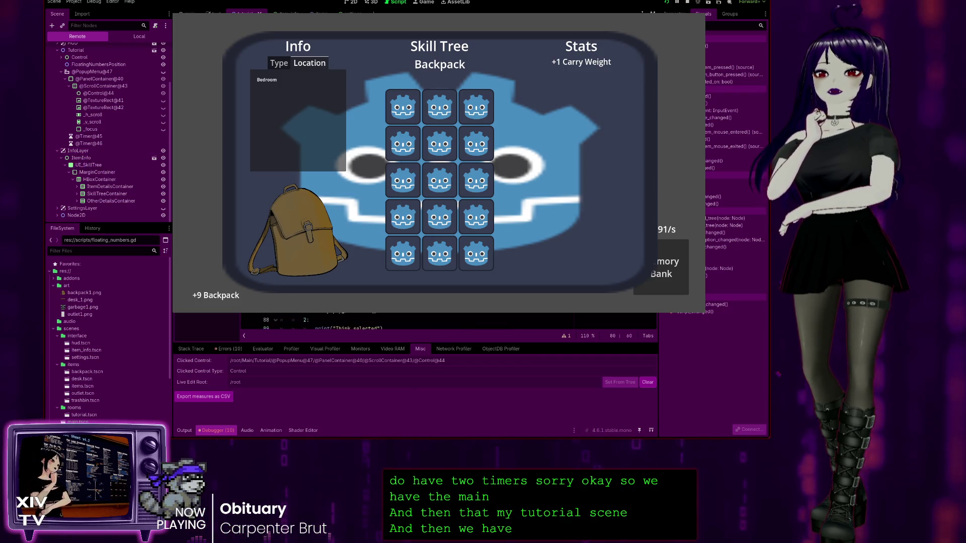
scroll(448, 322, up, 13)
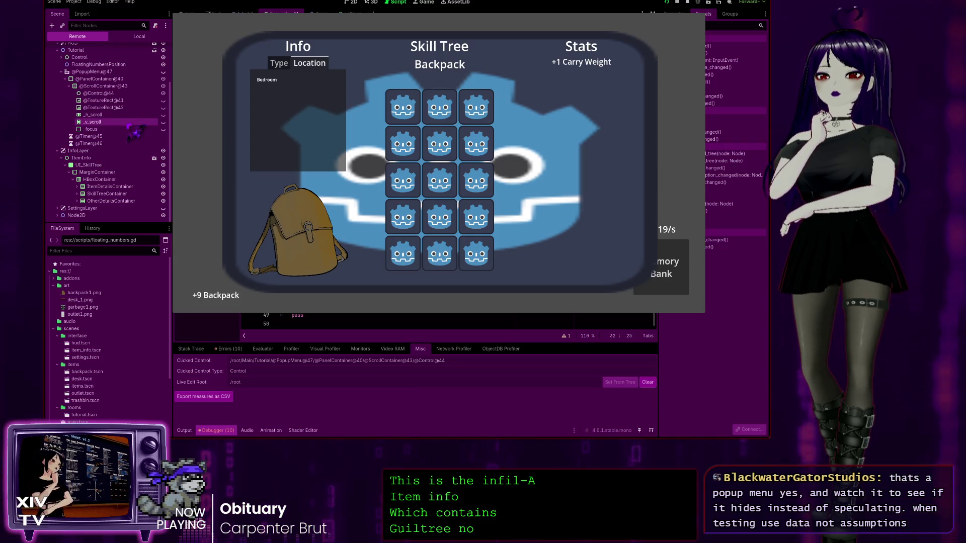
scroll(136, 130, up, 3)
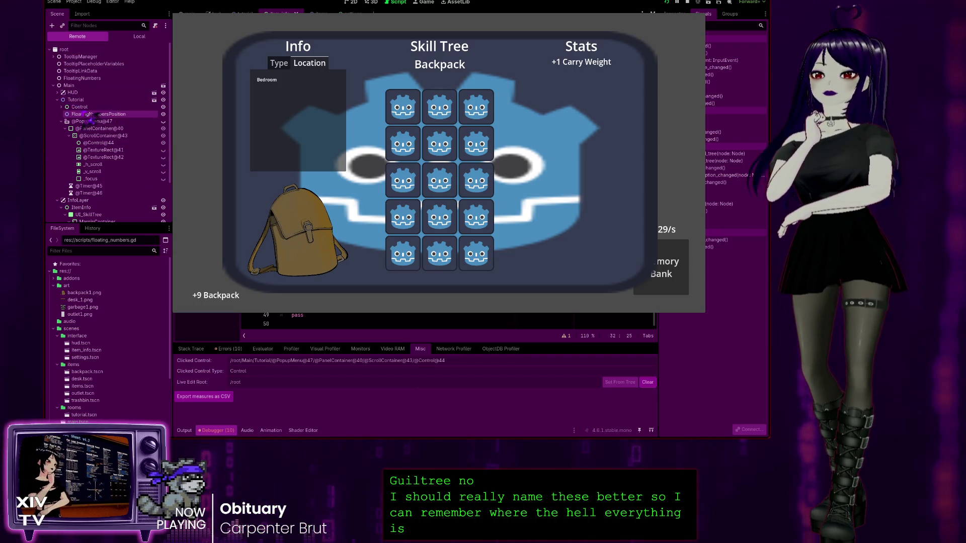
scroll(119, 217, down, 3)
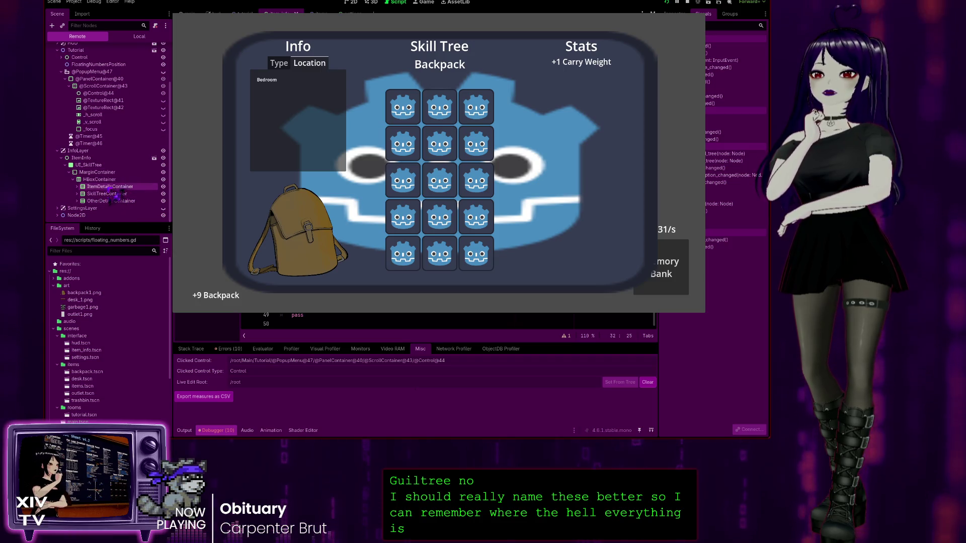
click(100, 166)
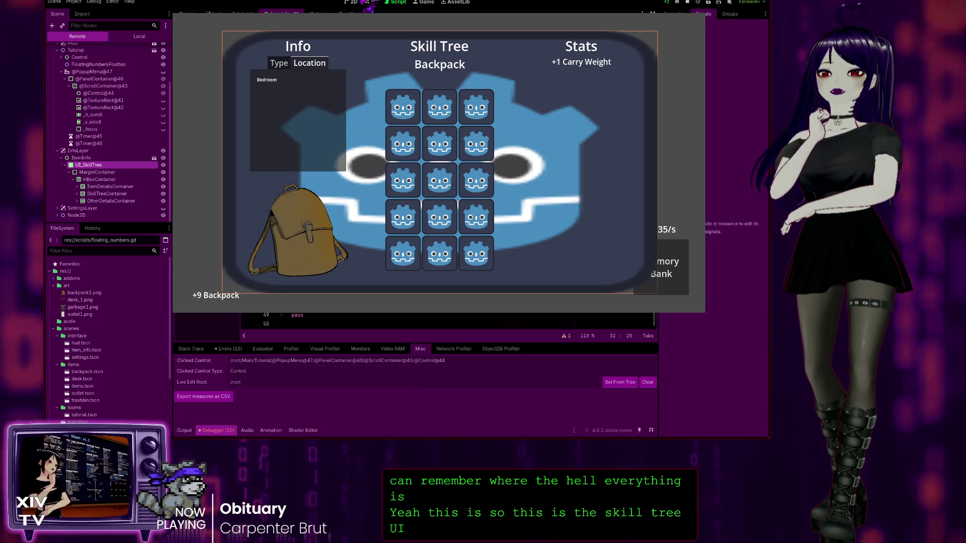
Switch to the 2D view, close the item panel in-game, and reopen it by inspecting the desk
click(352, 3)
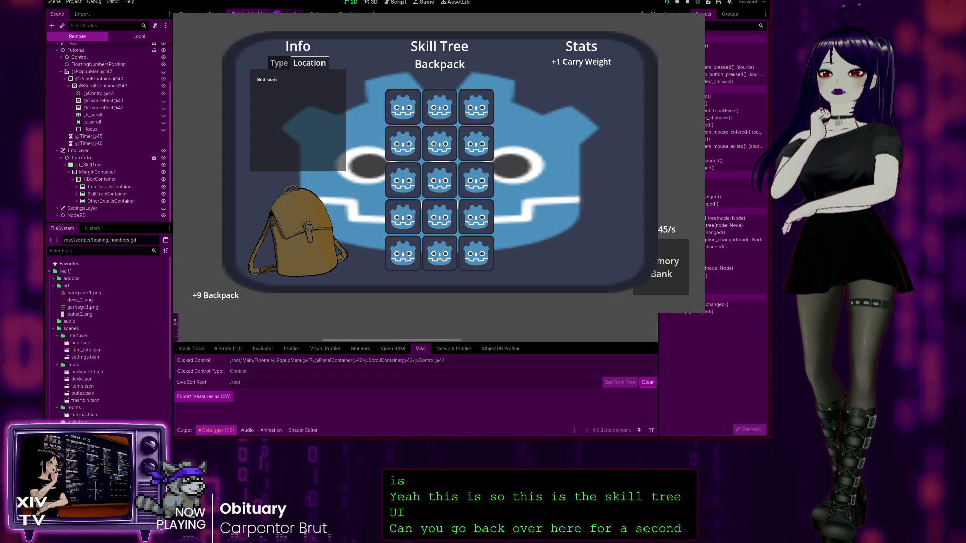
key(ctrl+Tab)
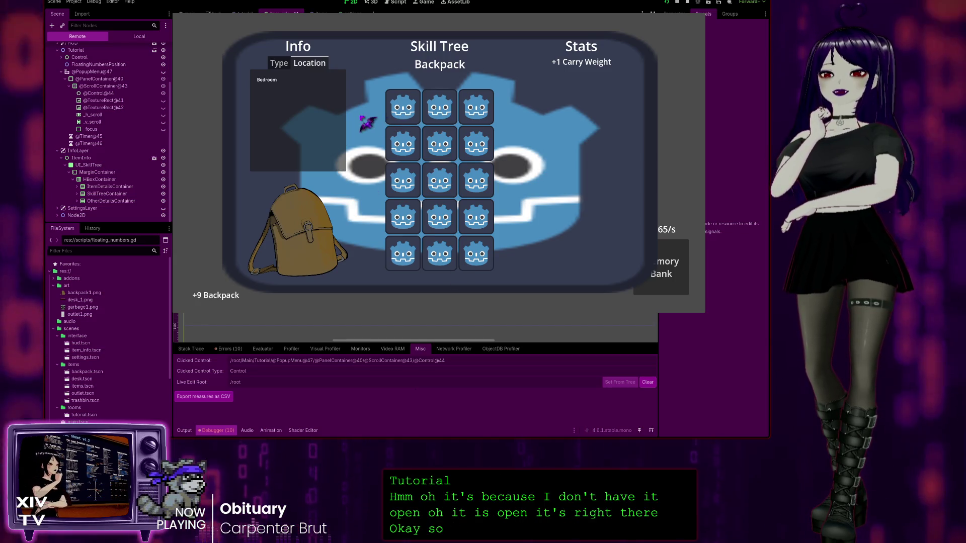
click(239, 85)
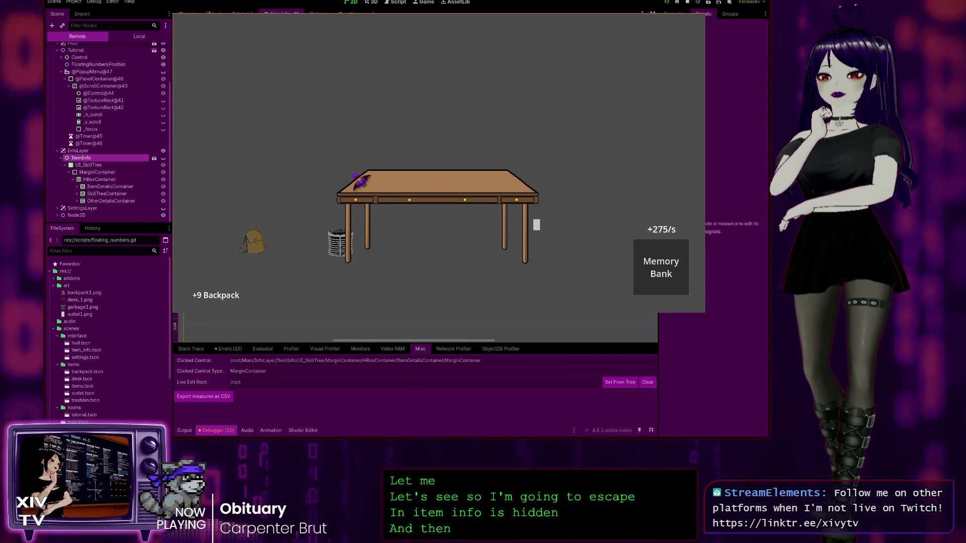
click(358, 178)
click(361, 179)
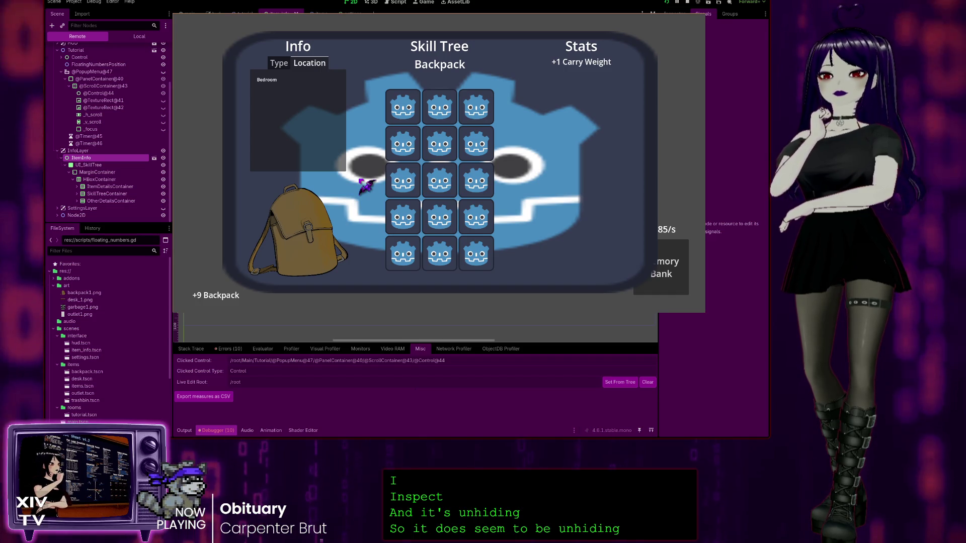
click(365, 185)
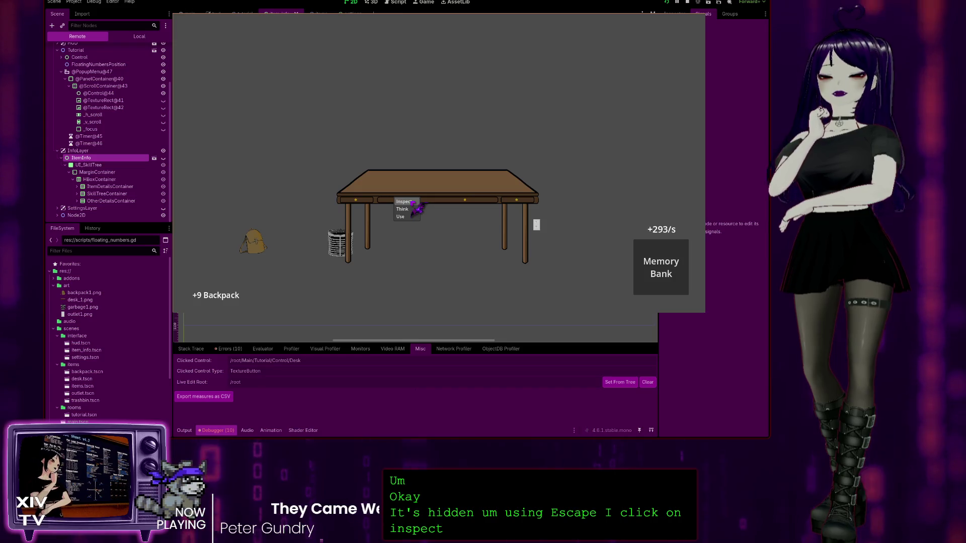
click(412, 202)
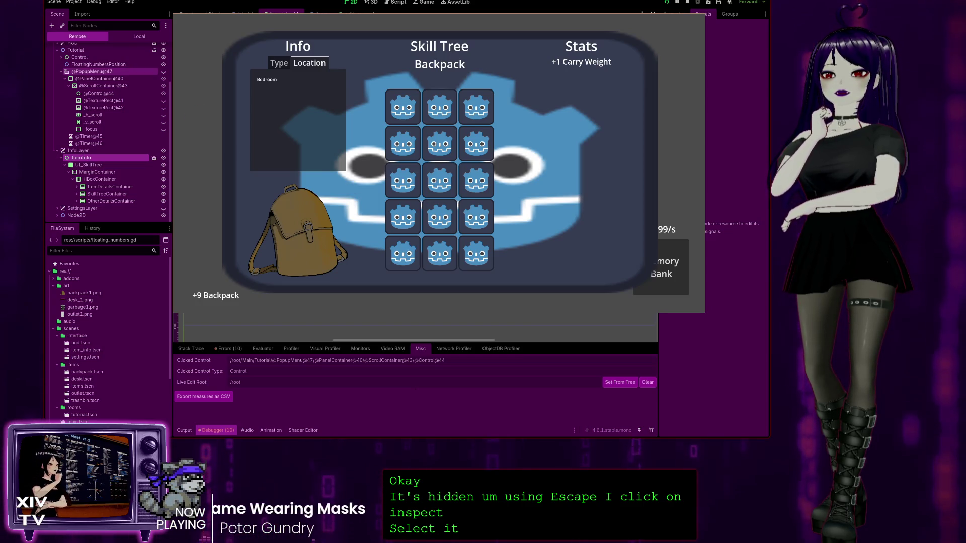
click(108, 72)
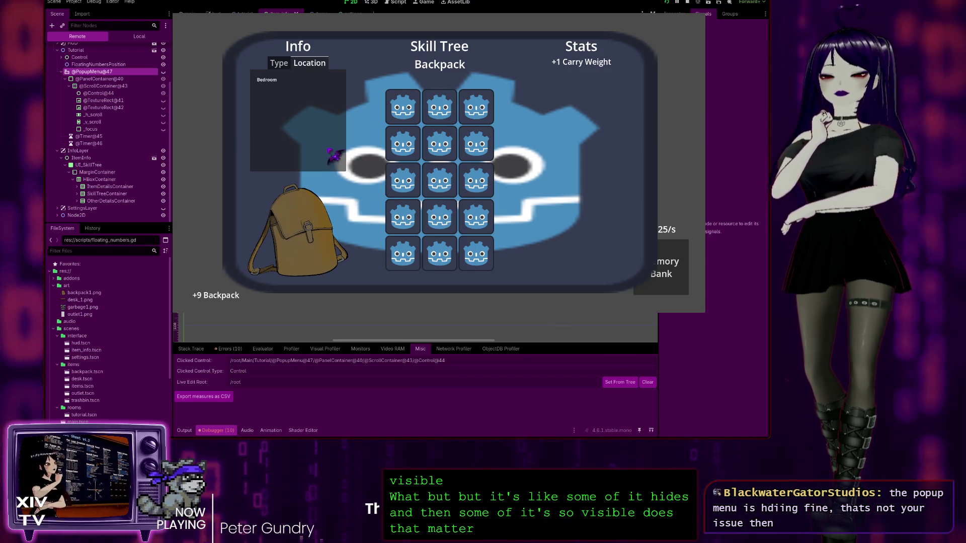
Close the item panel and dismiss the backpack and desk action popups
click(298, 182)
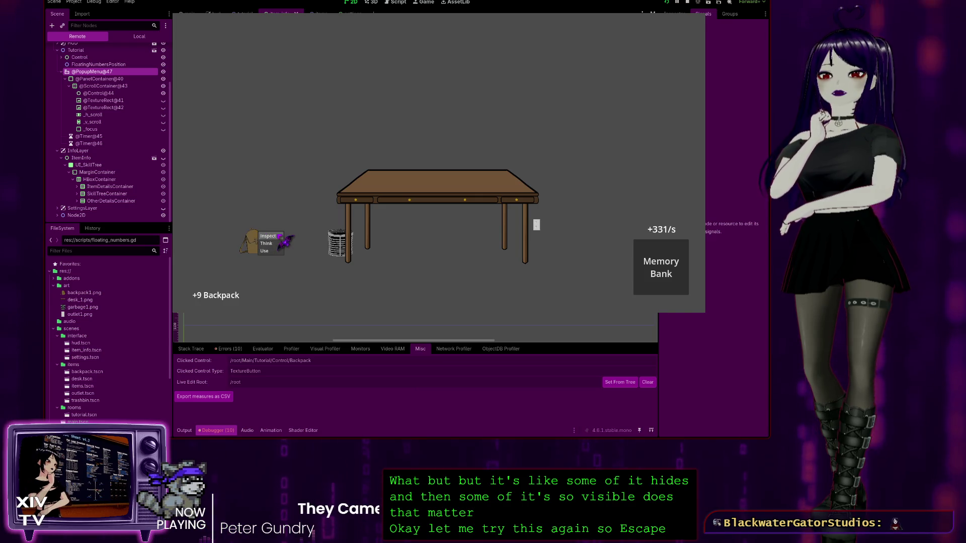
key(Escape)
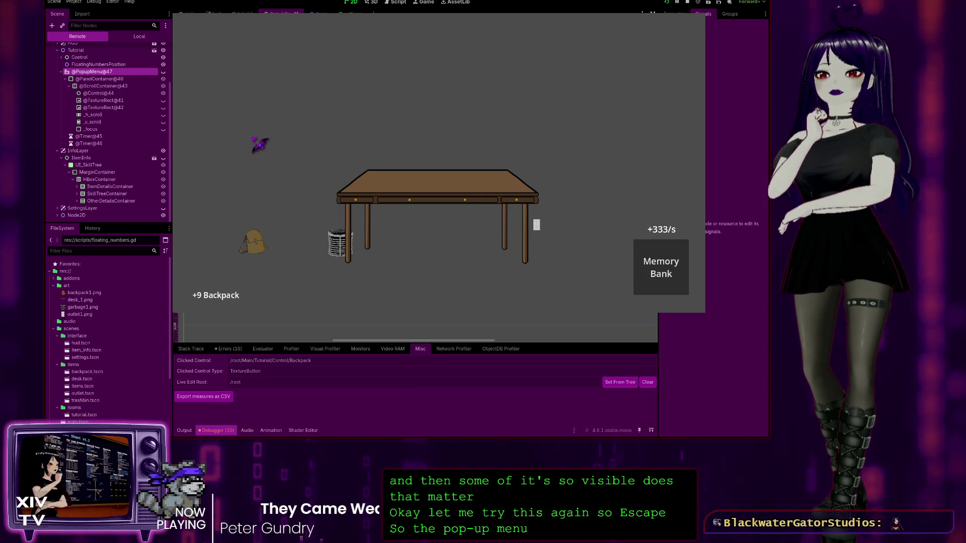
click(355, 197)
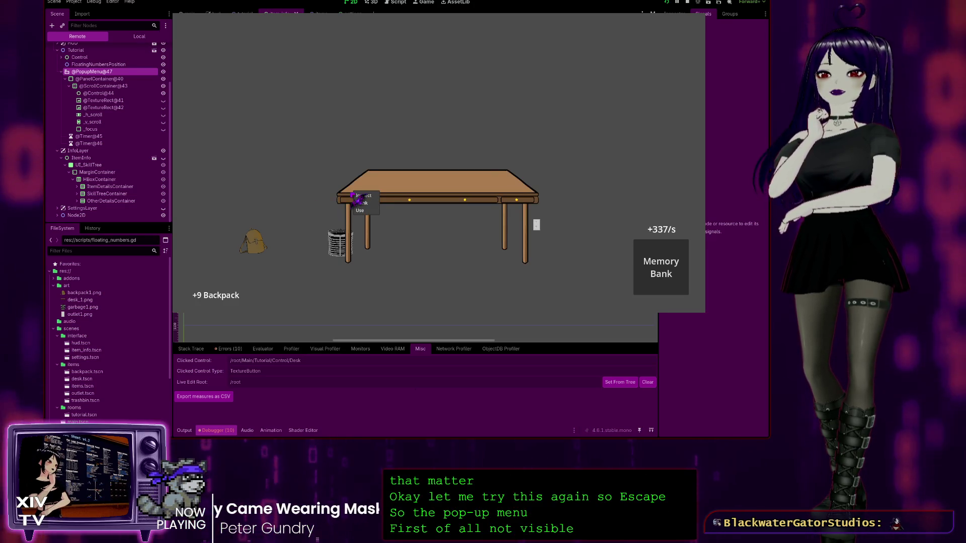
key(Escape)
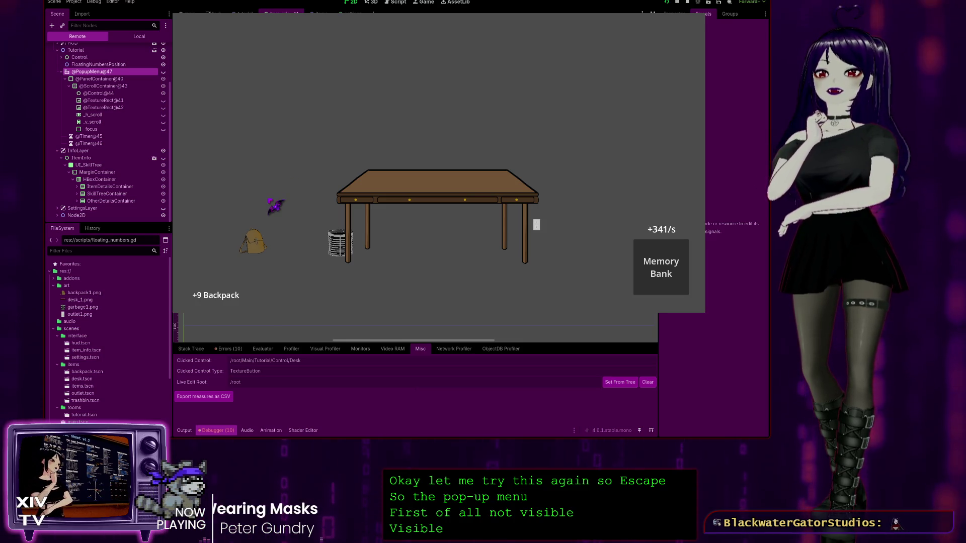
Inspect the desk, click outside the panel to test hiding, then stop the game
click(421, 192)
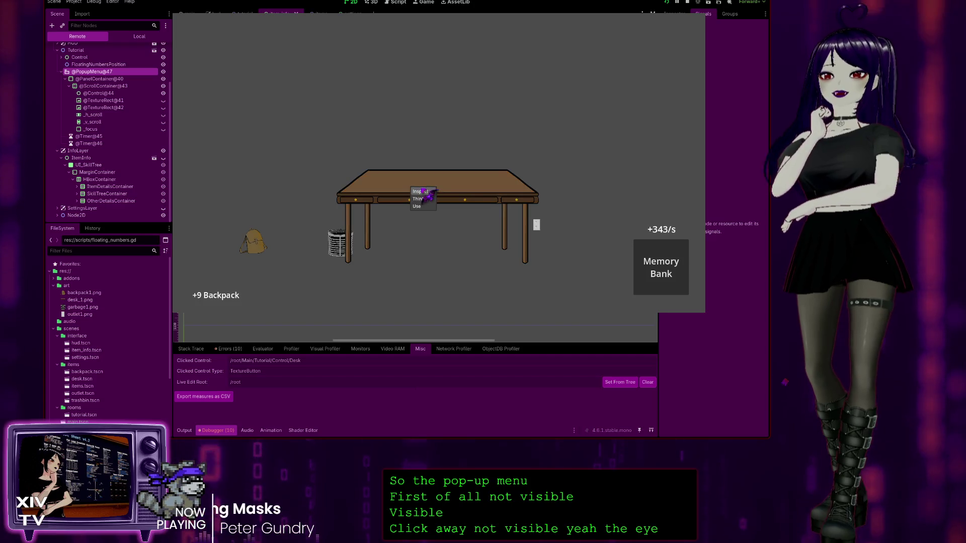
click(422, 192)
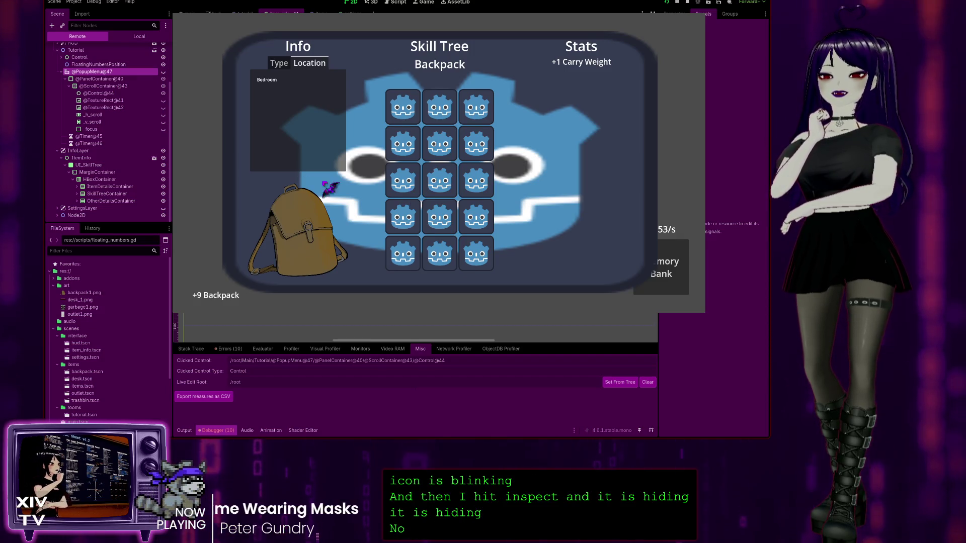
click(310, 73)
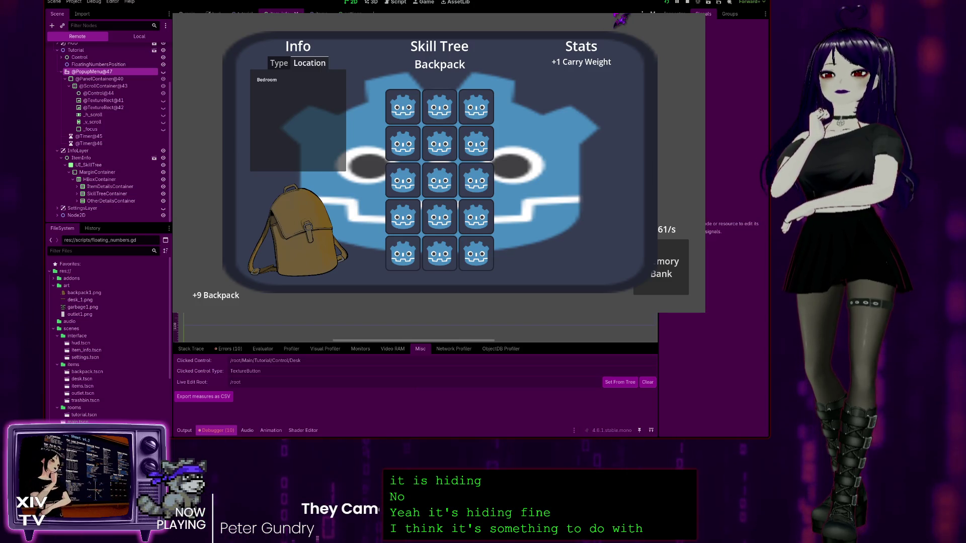
click(701, 21)
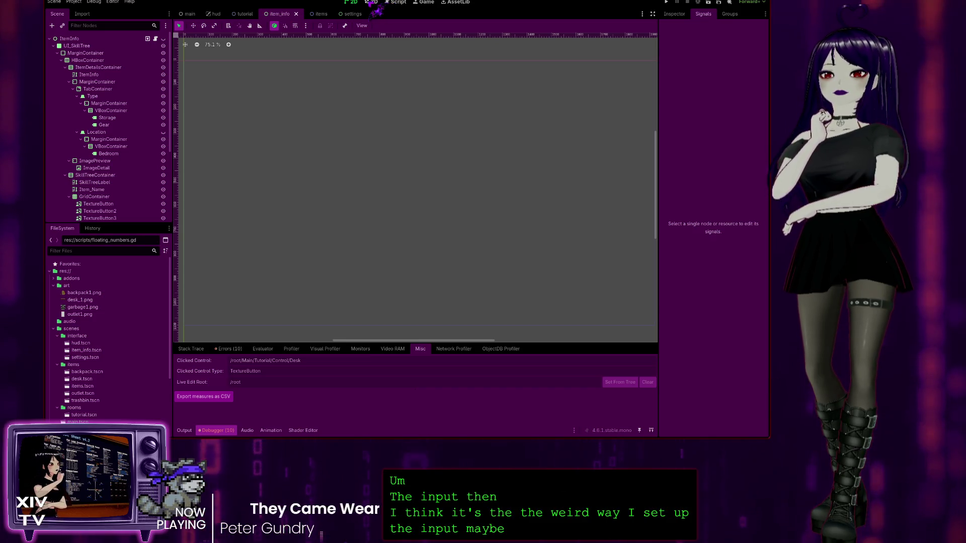
click(372, 2)
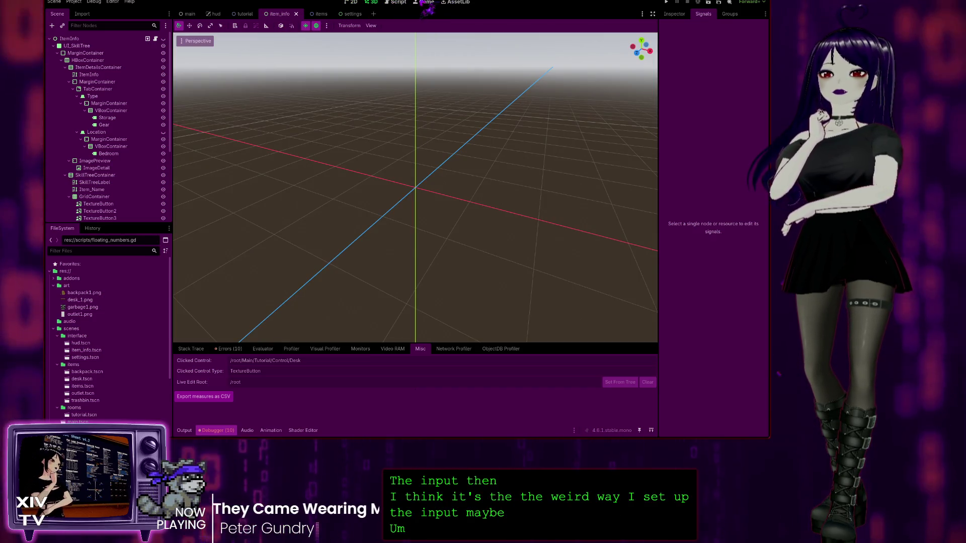
Open skill_tree.gd in the script editor, briefly checking items.gd's input code
click(426, 3)
click(396, 2)
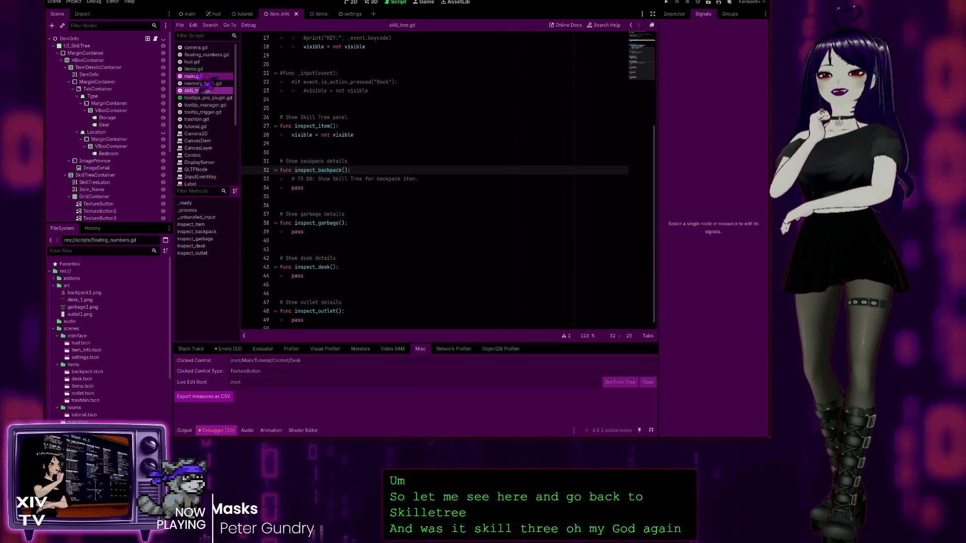
click(201, 70)
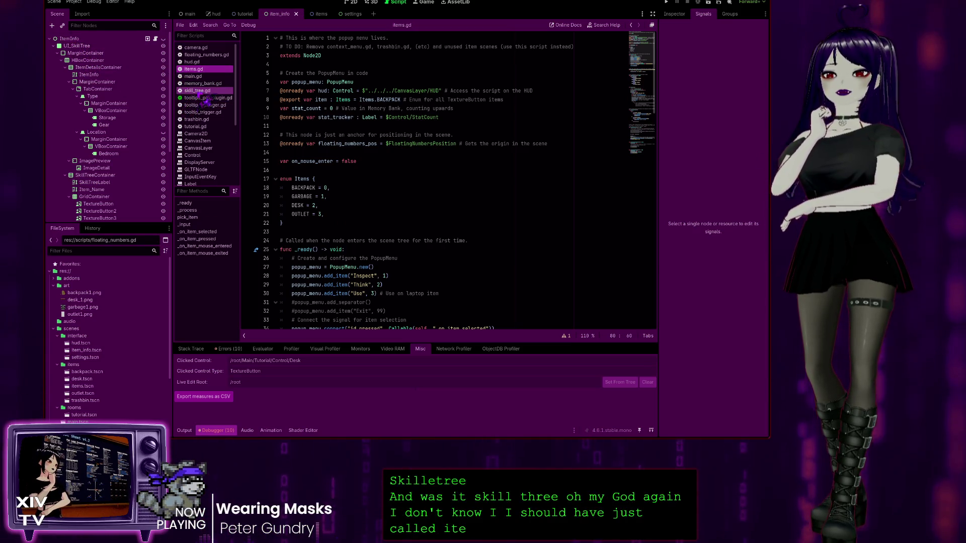
click(201, 92)
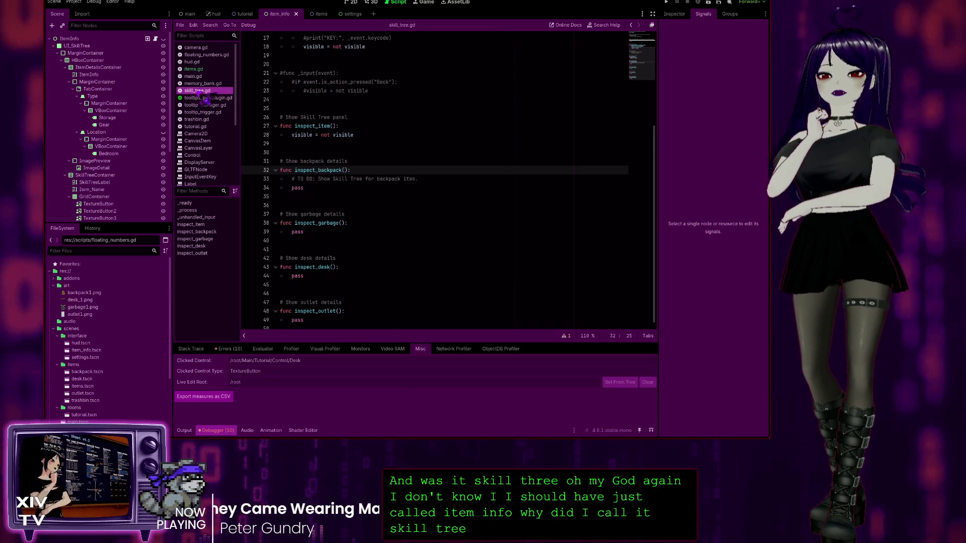
scroll(465, 231, up, 5)
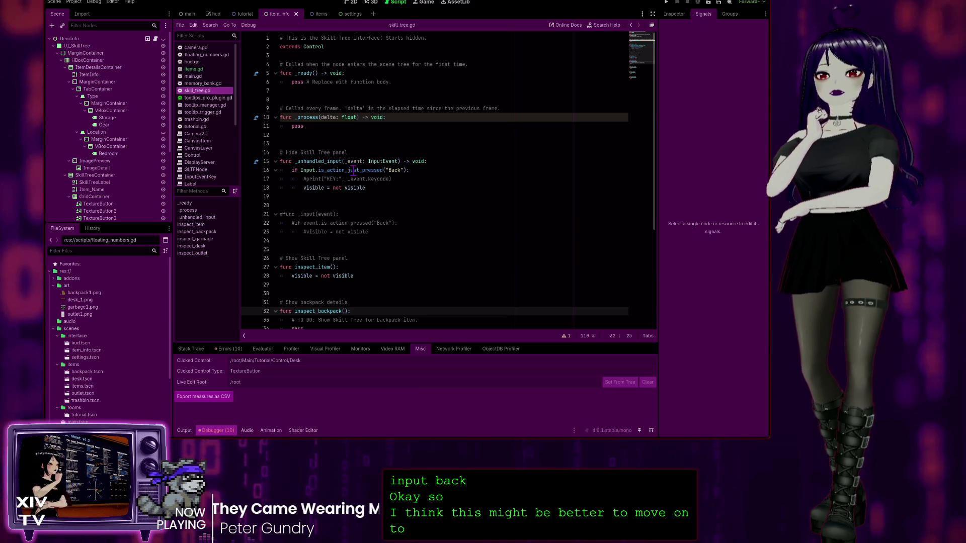
Review the Back check on line 16 and visibility toggle on line 28, then switch to the main scene
click(354, 170)
key(End)
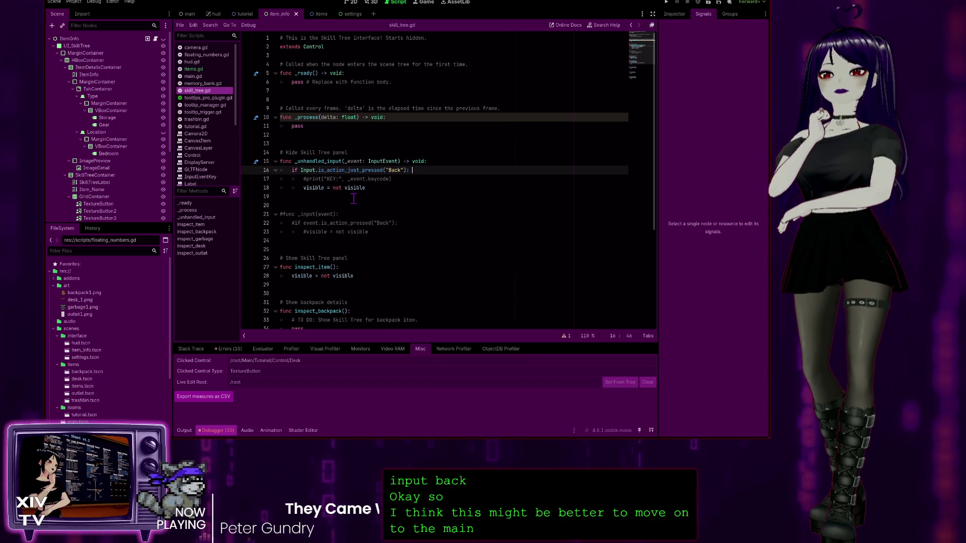
scroll(351, 213, down, 5)
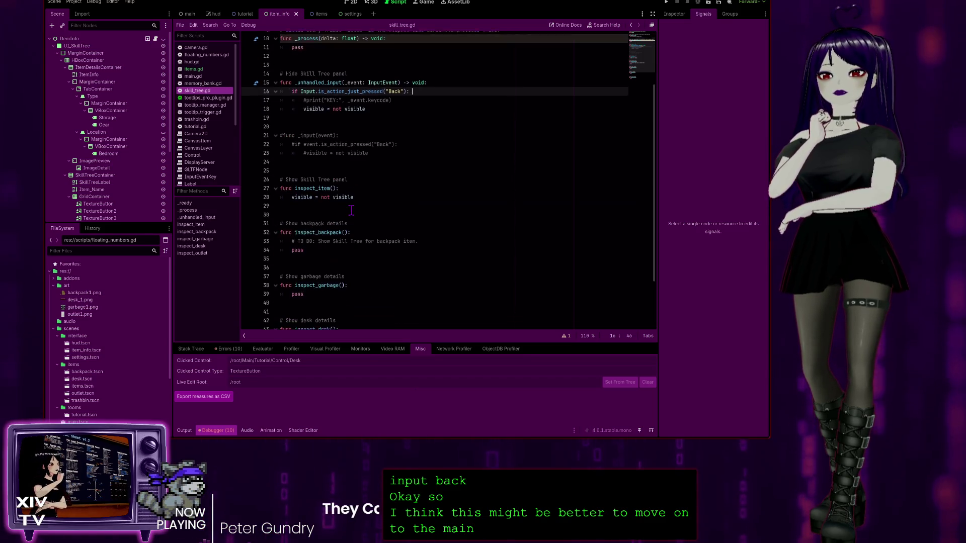
scroll(353, 208, up, 3)
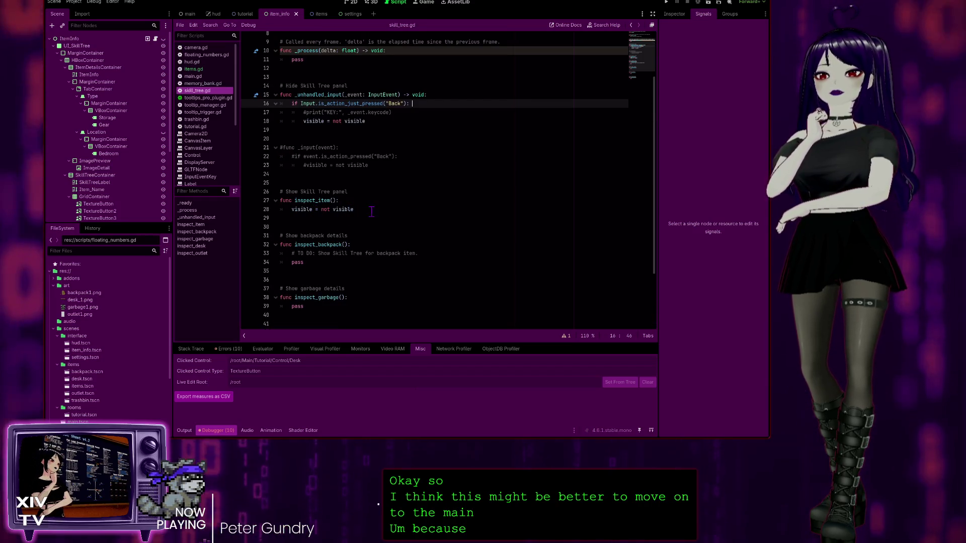
click(357, 210)
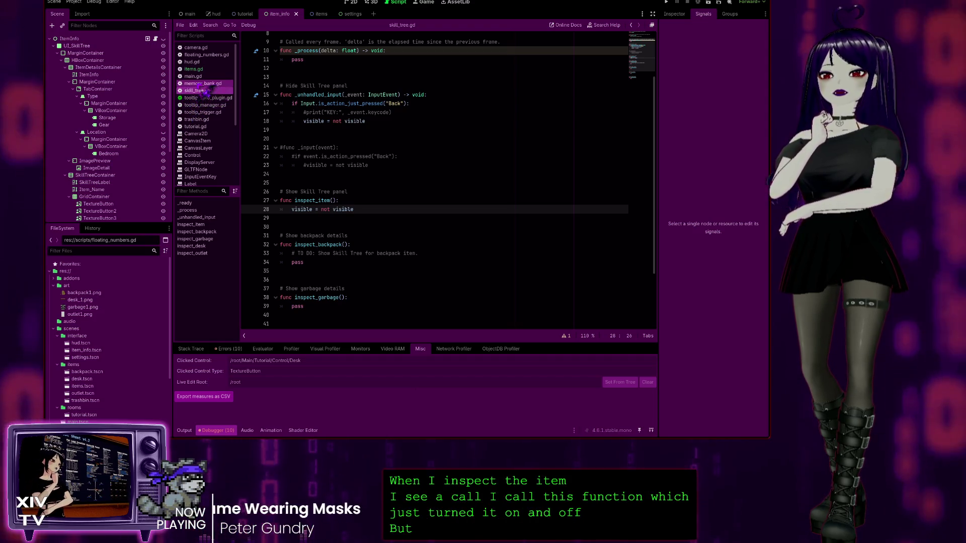
scroll(405, 213, down, 3)
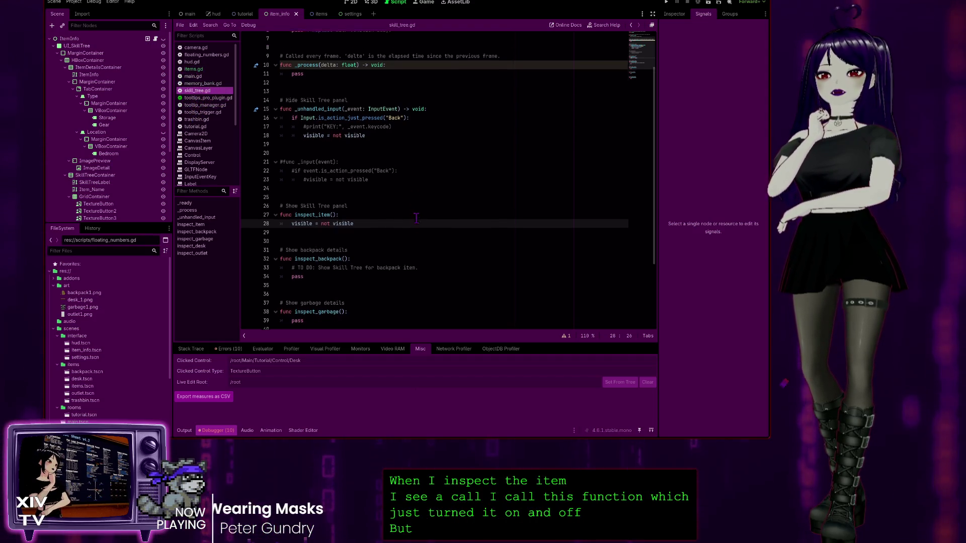
scroll(406, 213, up, 5)
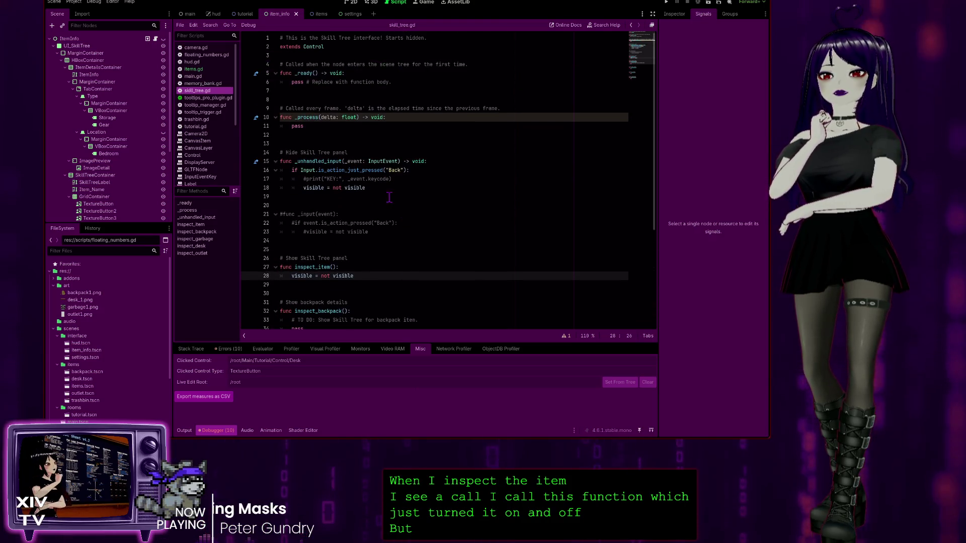
scroll(389, 197, down, 5)
scroll(359, 160, up, 2)
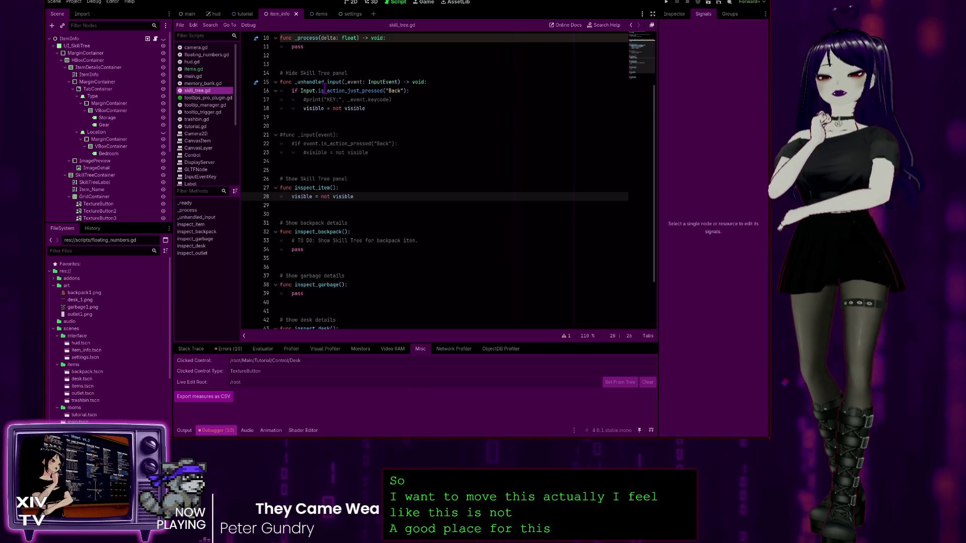
click(190, 14)
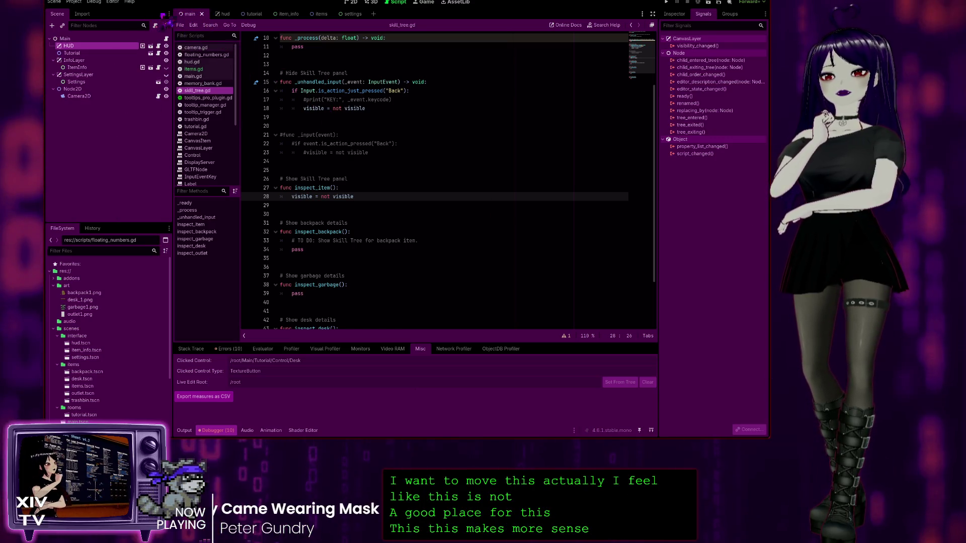
Start a new elif line after line 25 in main.gd's input function
click(197, 77)
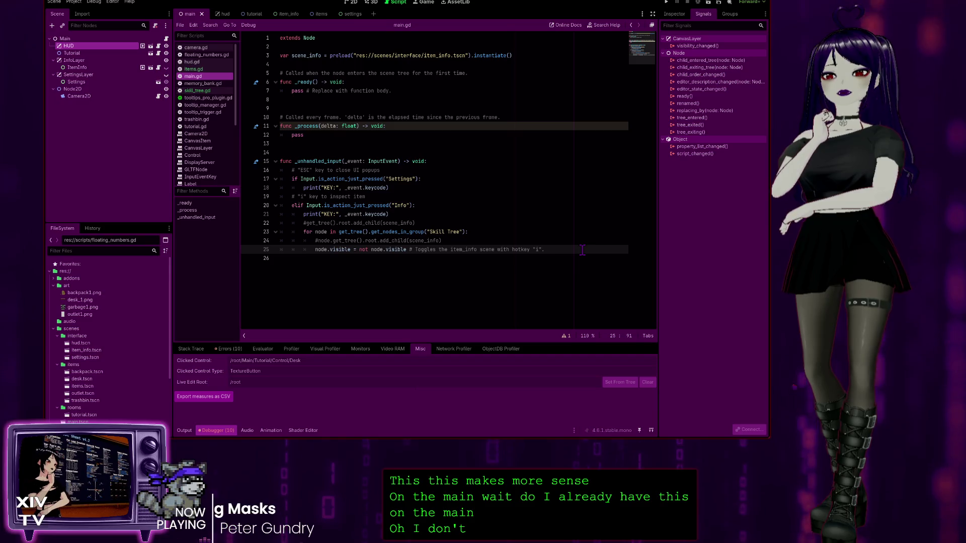
key(Return)
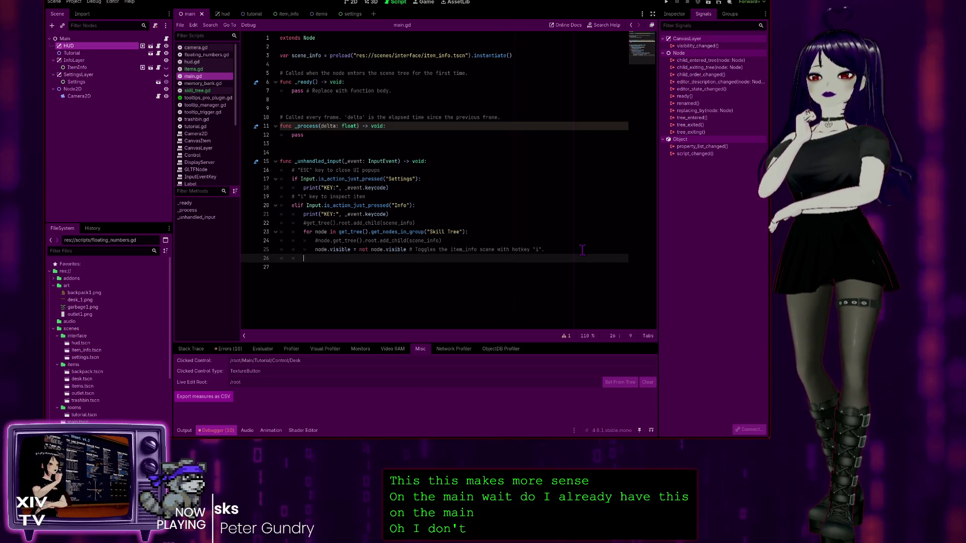
key(BackSpace)
text(lif)
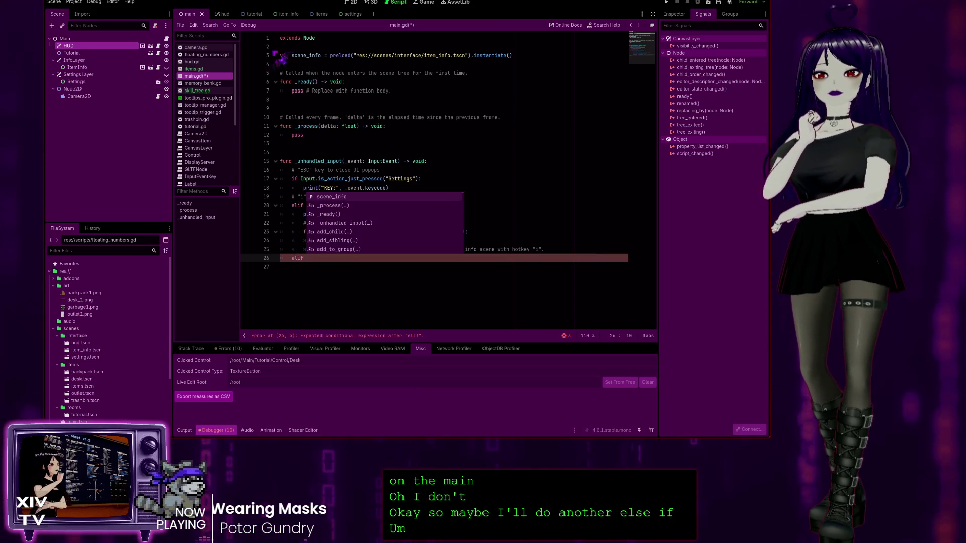
Comment out the whole Back handler, lines 15–18, in skill_tree.gd
click(201, 91)
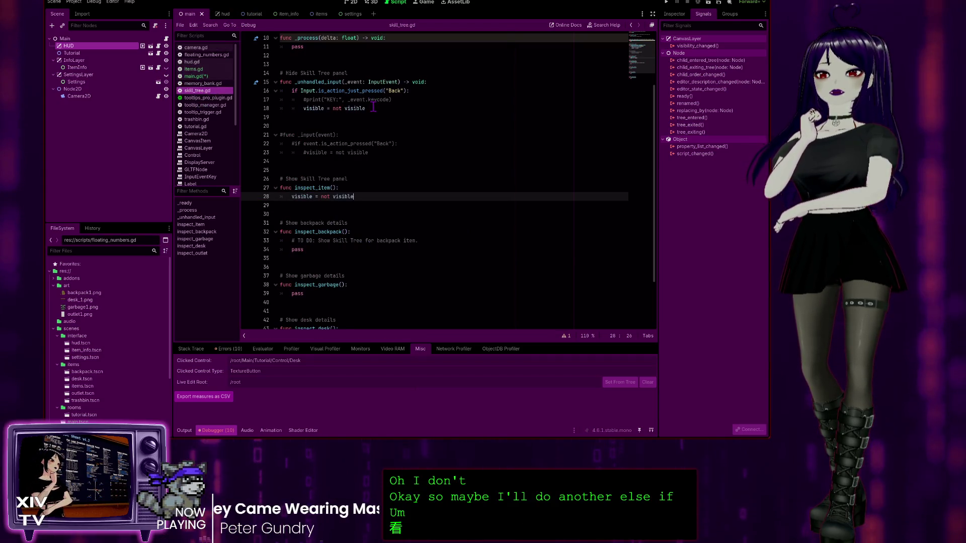
drag(373, 107, 236, 92)
key(ctrl+c)
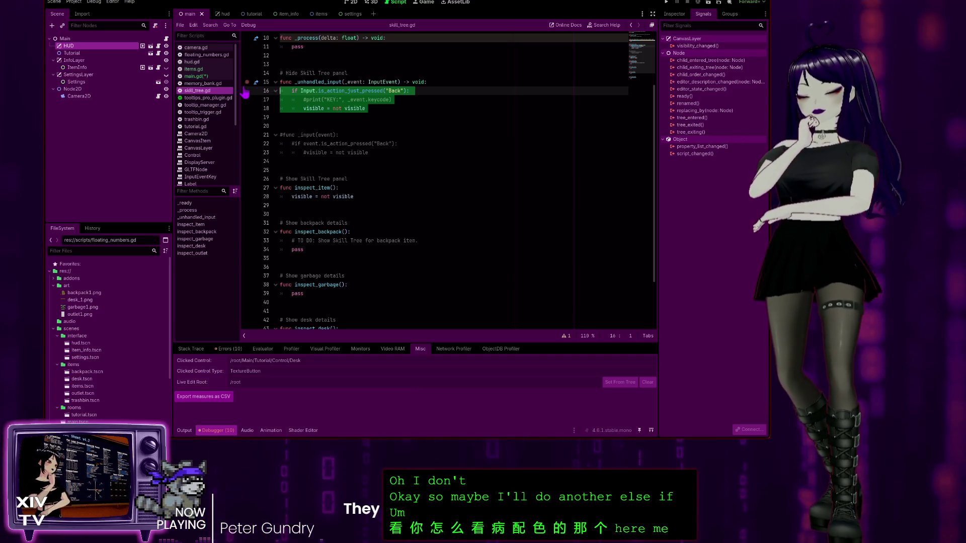
click(468, 105)
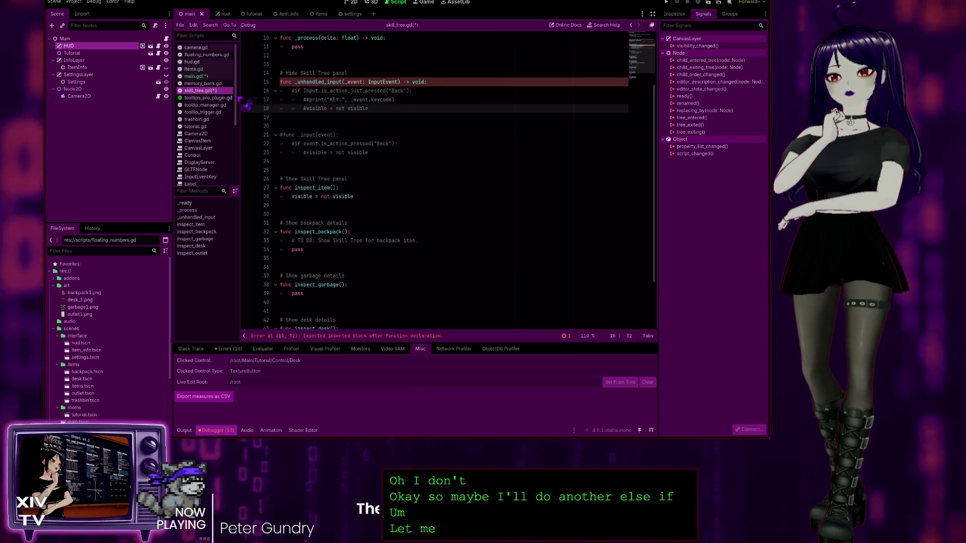
click(201, 77)
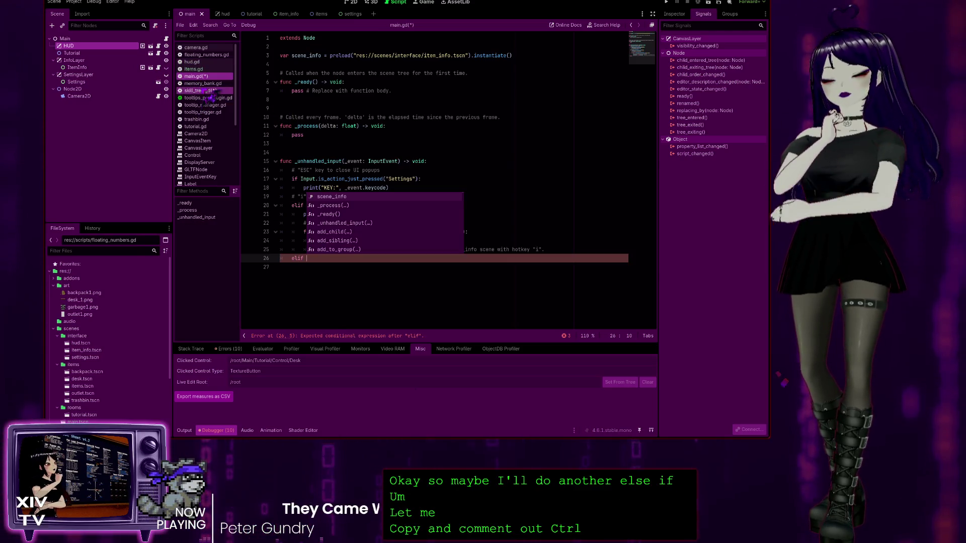
click(206, 91)
click(398, 101)
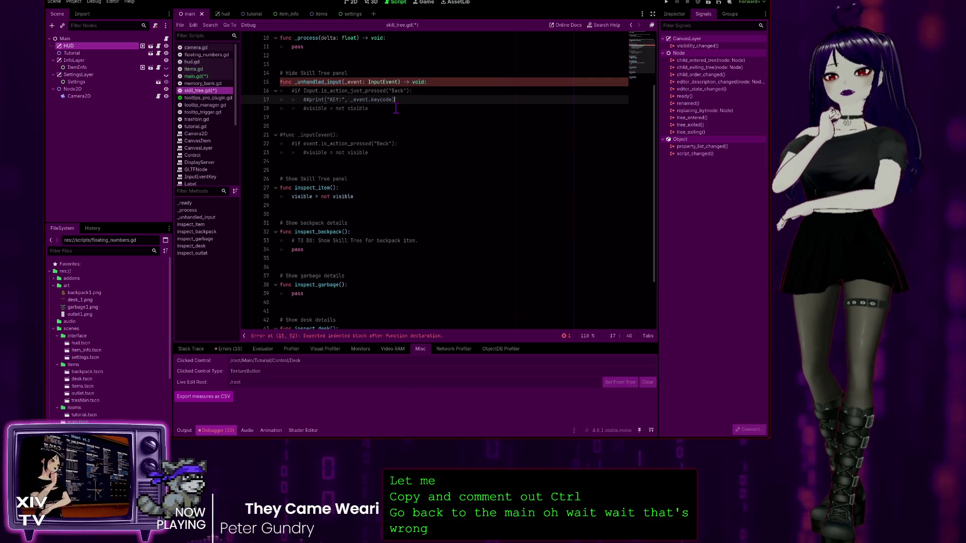
key(ctrl+z)
key(ctrl+z)
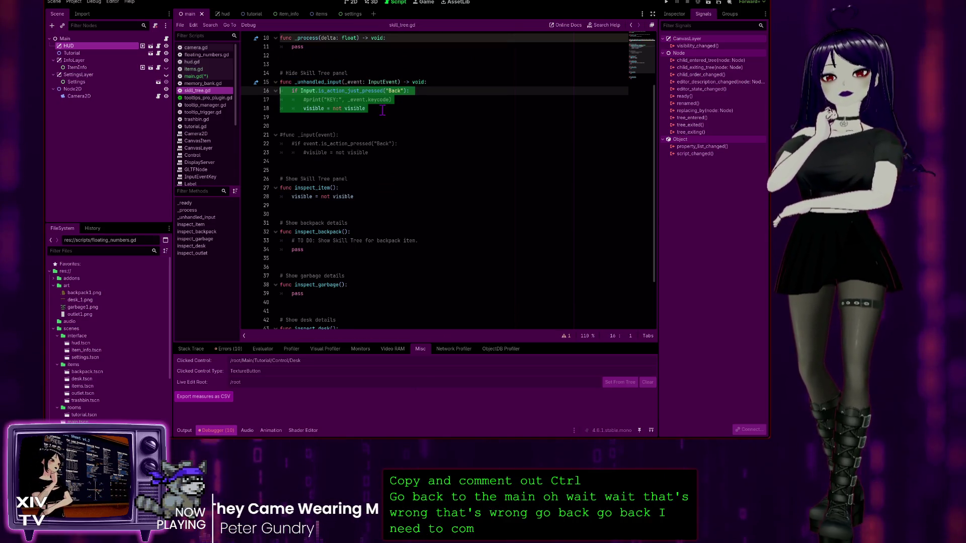
key(ctrl+k)
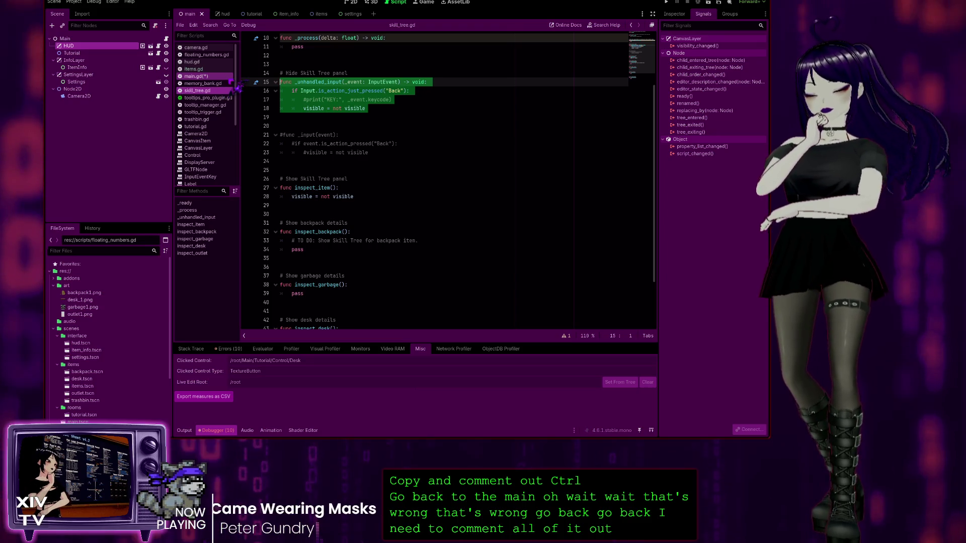
Paste the Back handler after elif in main.gd and join its condition onto the elif line
click(195, 76)
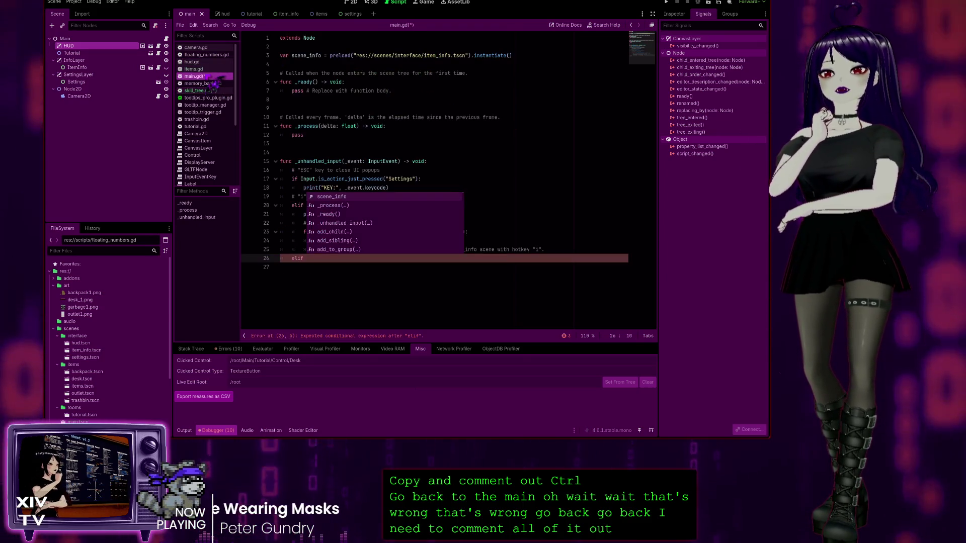
key(Escape)
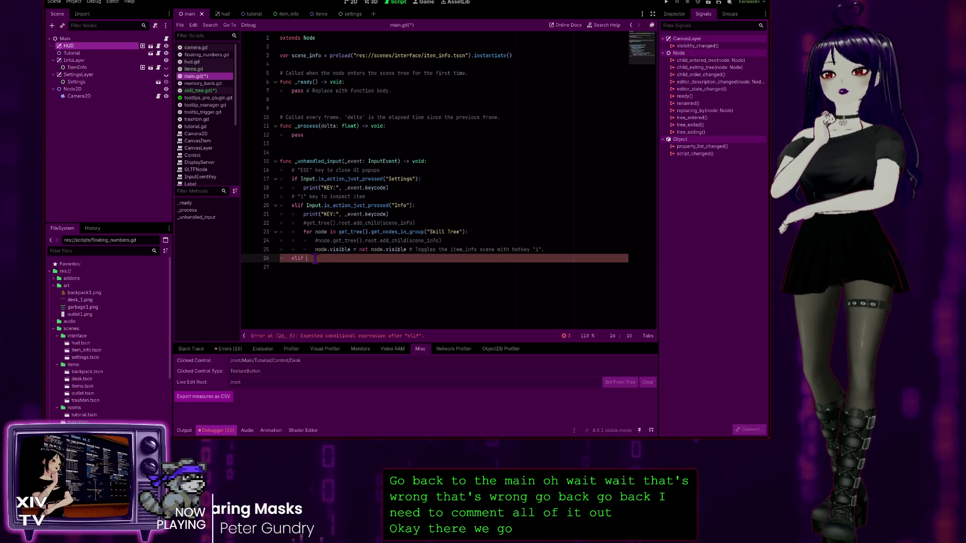
key(ctrl+v)
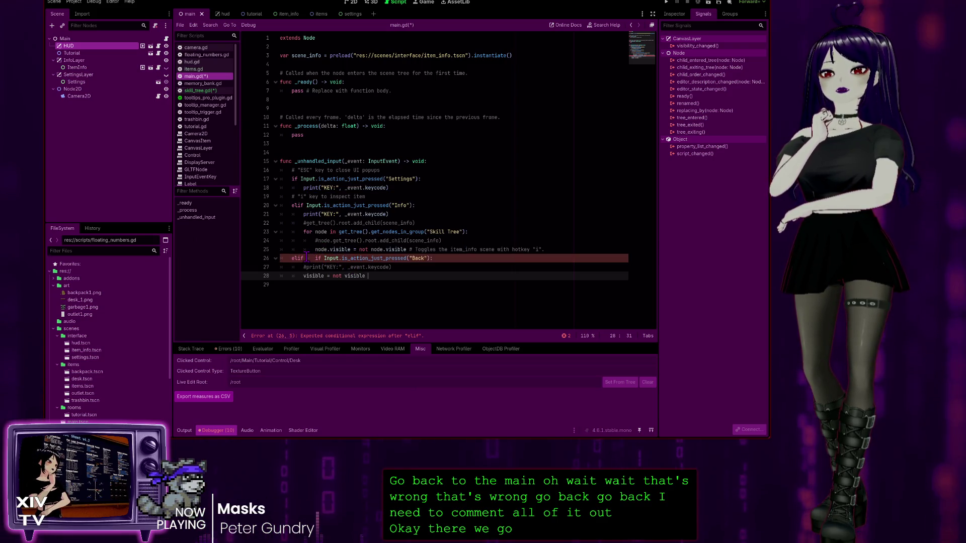
click(306, 259)
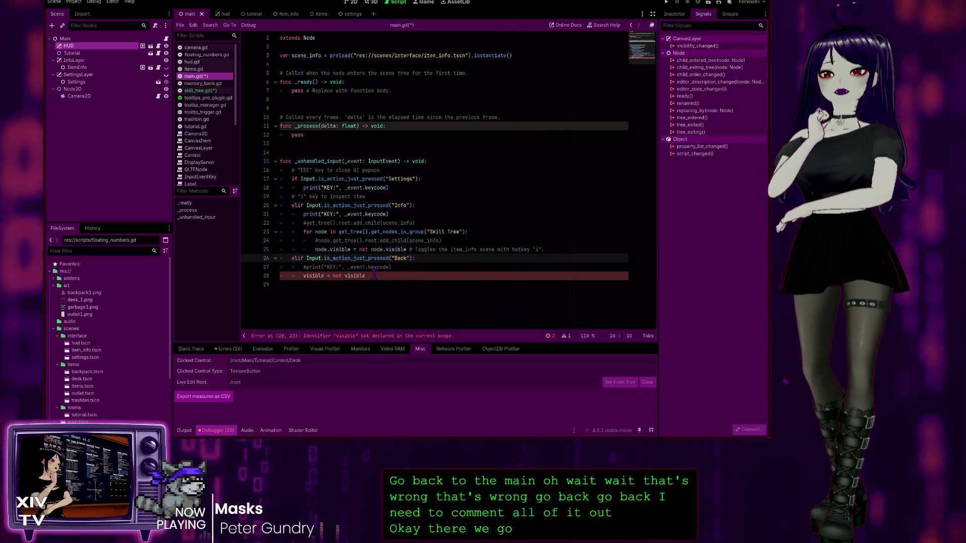
click(343, 276)
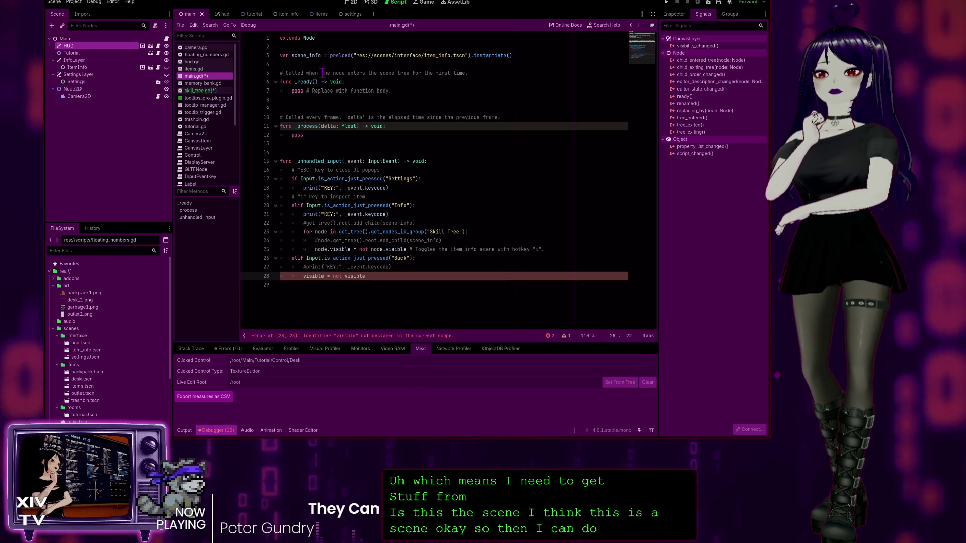
Add a 'for node in get_tree().get_nodes_in_group("Skill Tree"):' loop inside the Back branch and indent the visible line
click(413, 268)
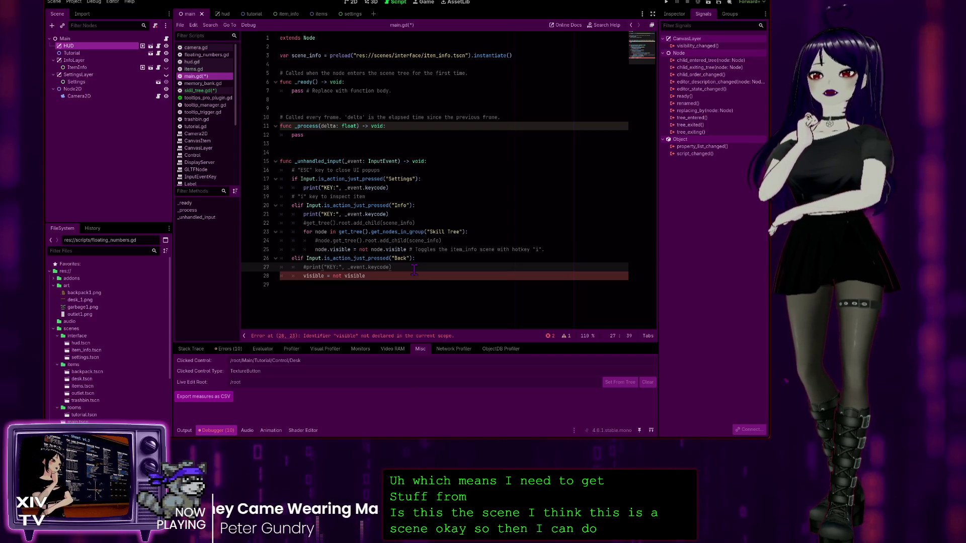
key(Return)
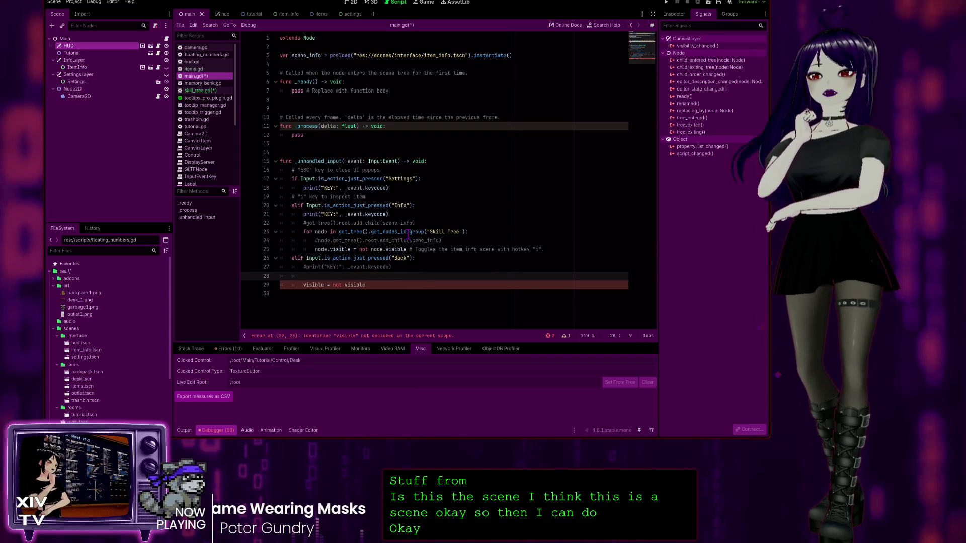
drag(478, 231, 309, 234)
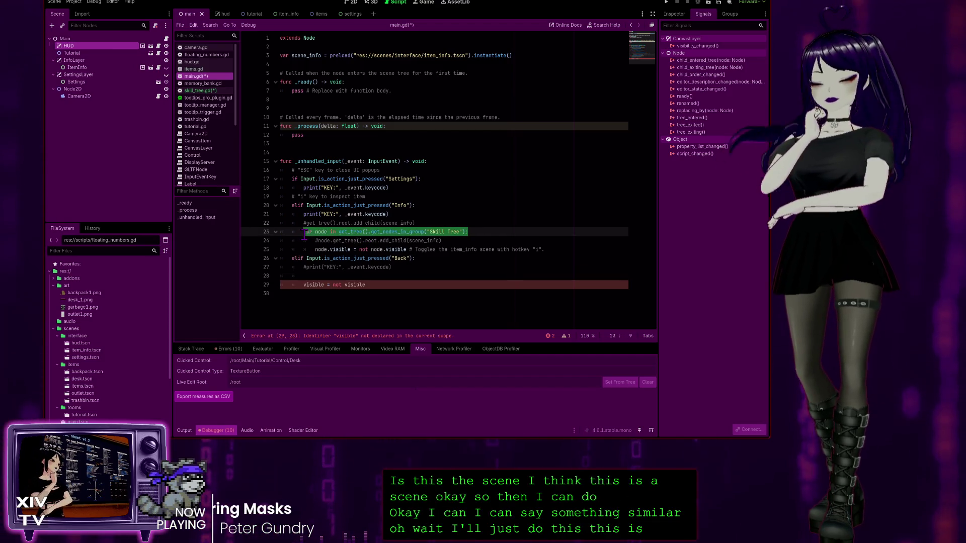
click(311, 274)
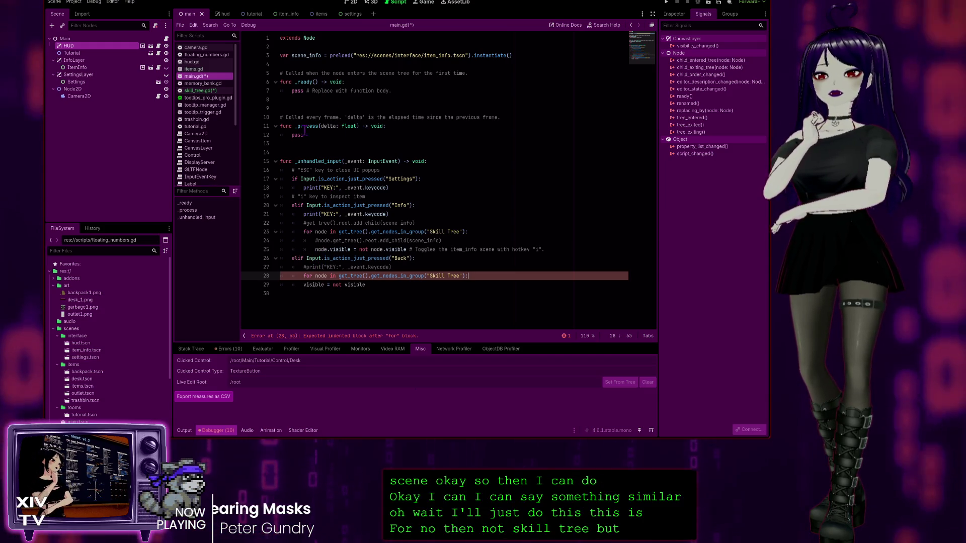
click(303, 286)
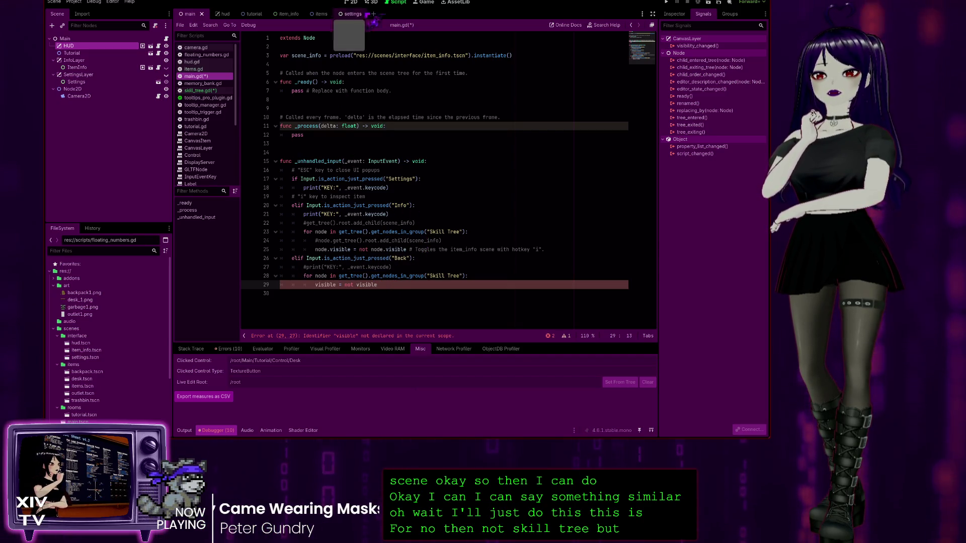
click(200, 91)
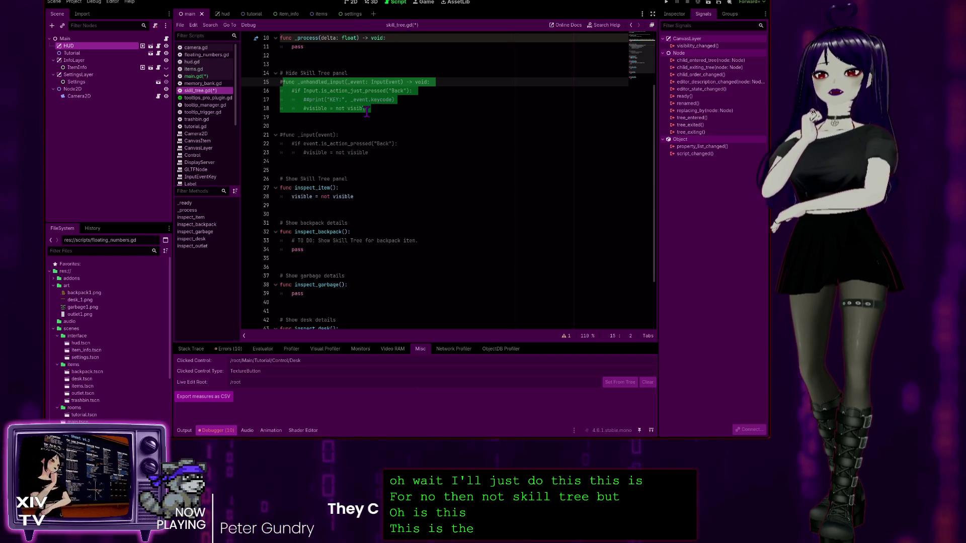
click(289, 14)
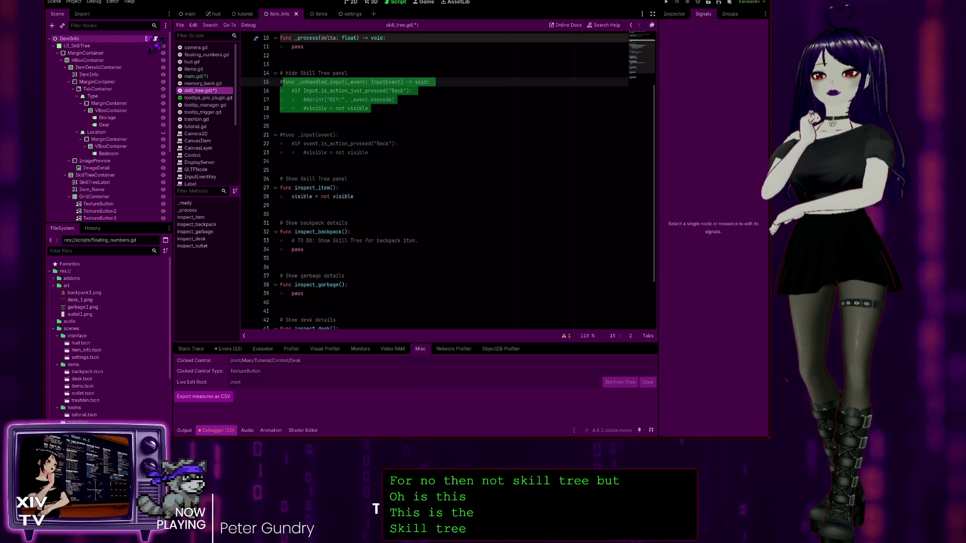
View the item_info scene's Groups dock, compare the tutorial and hud scenes, then return to main.gd
click(729, 14)
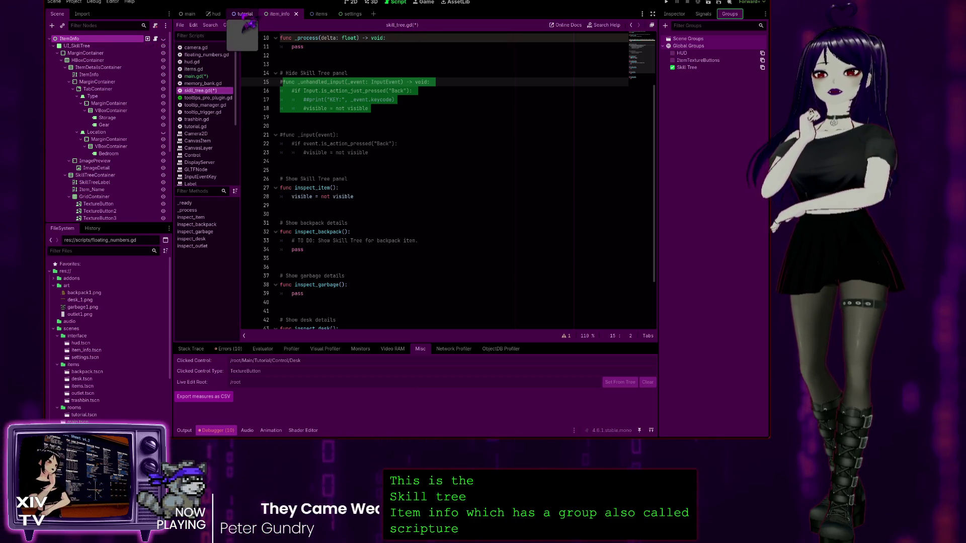
click(245, 14)
click(213, 14)
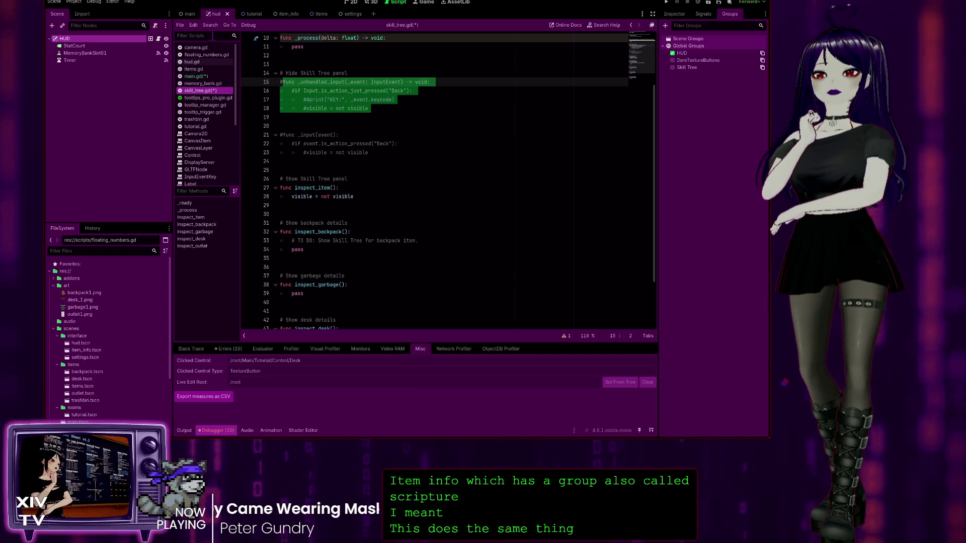
click(284, 15)
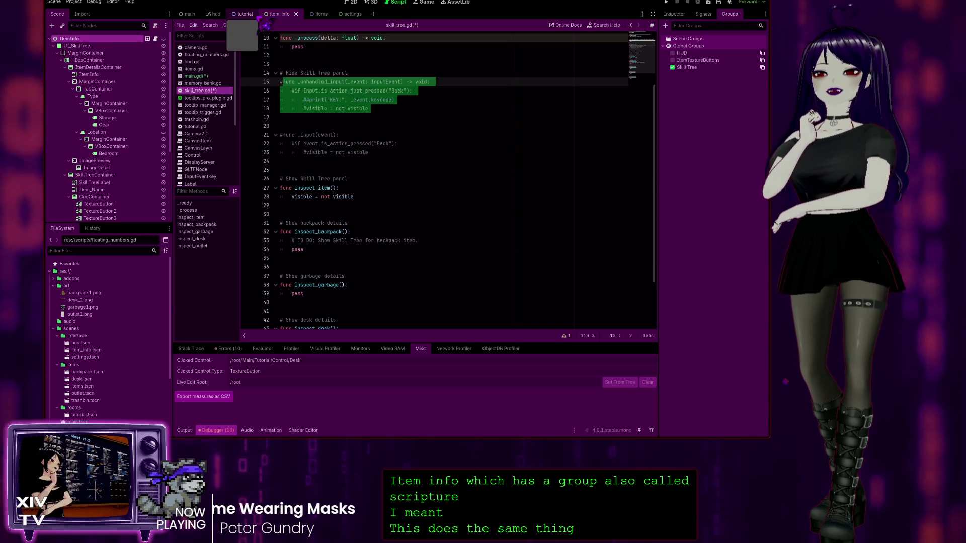
click(196, 76)
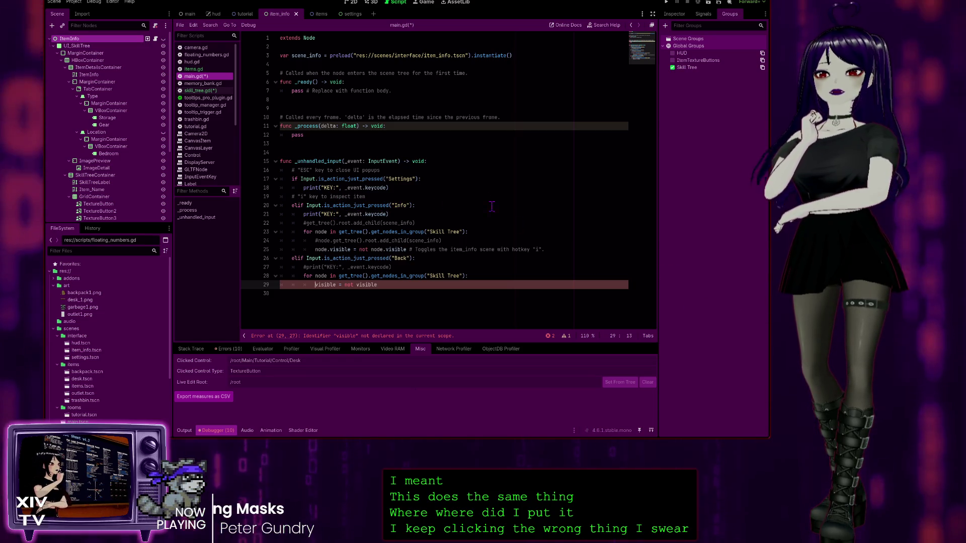
Delete the separate Back branch, lines 26–29, from main.gd
click(456, 207)
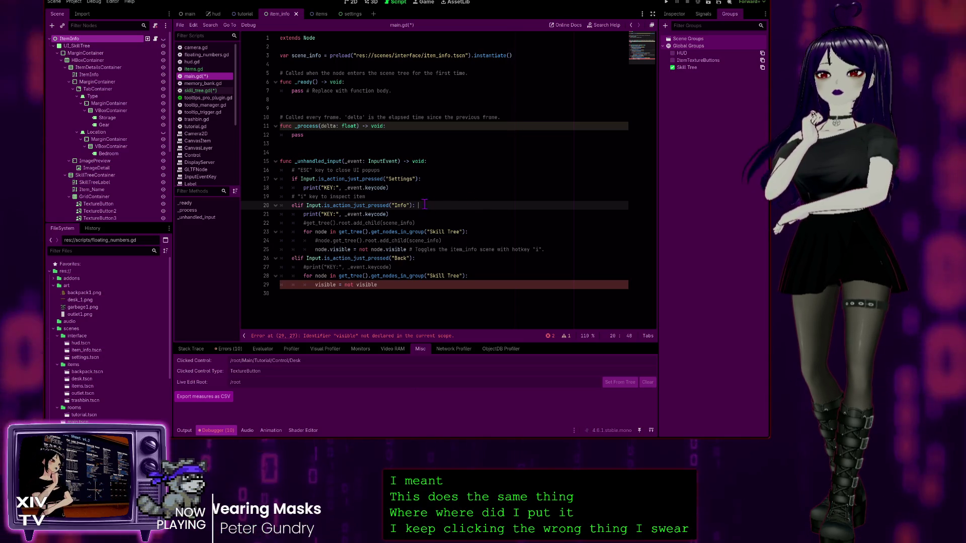
drag(378, 286, 233, 257)
key(BackSpace)
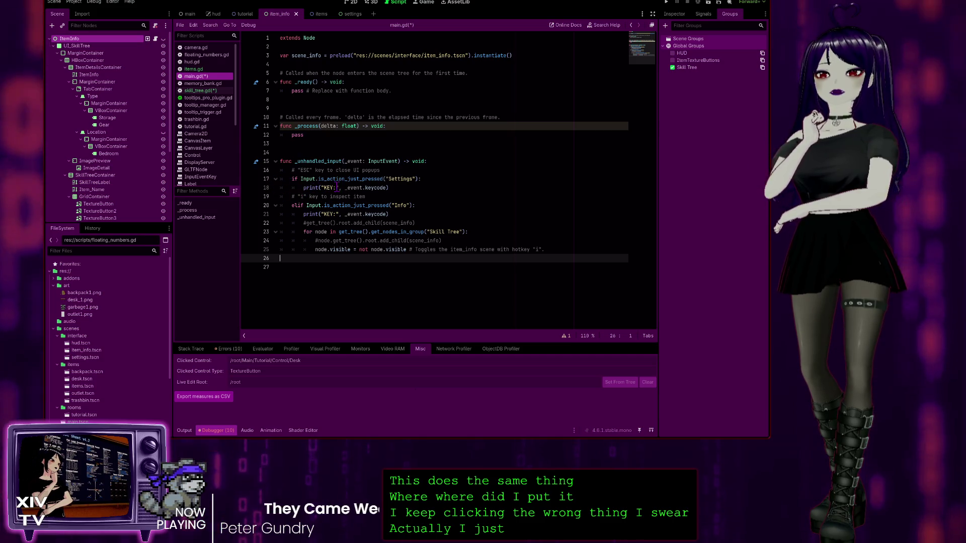
click(389, 187)
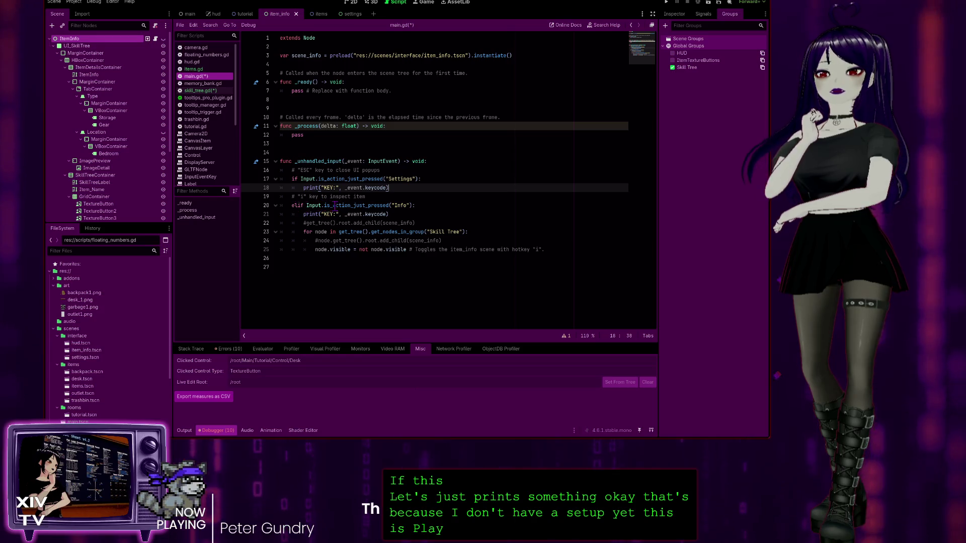
click(413, 206)
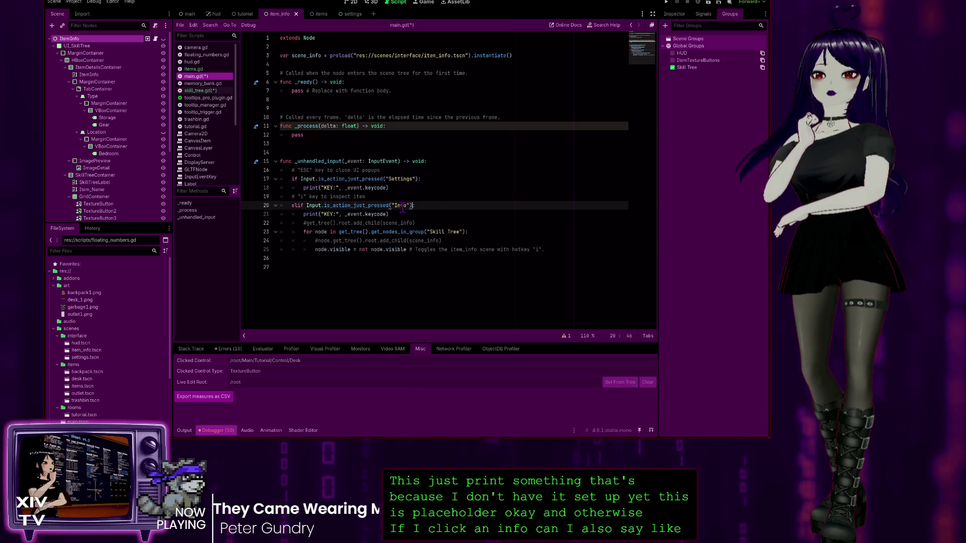
click(200, 91)
click(373, 96)
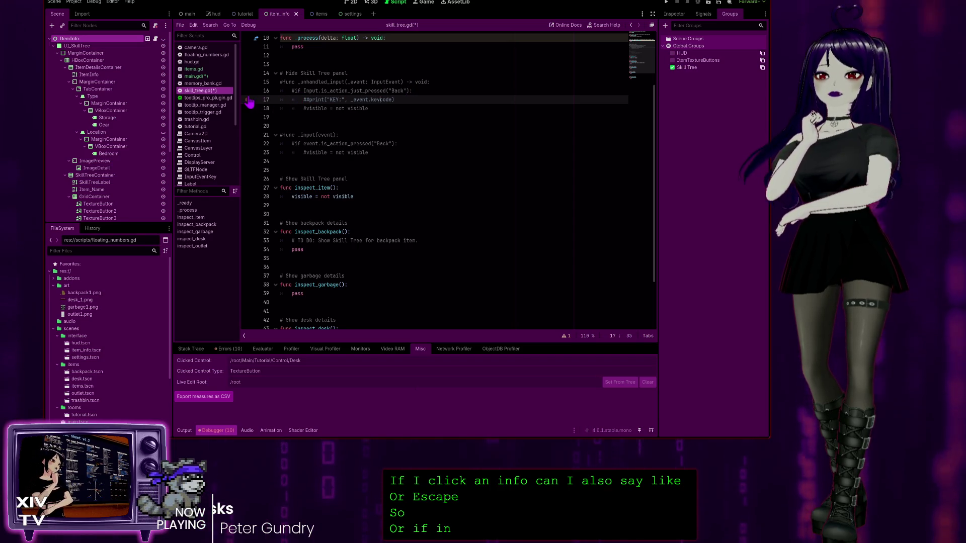
click(196, 76)
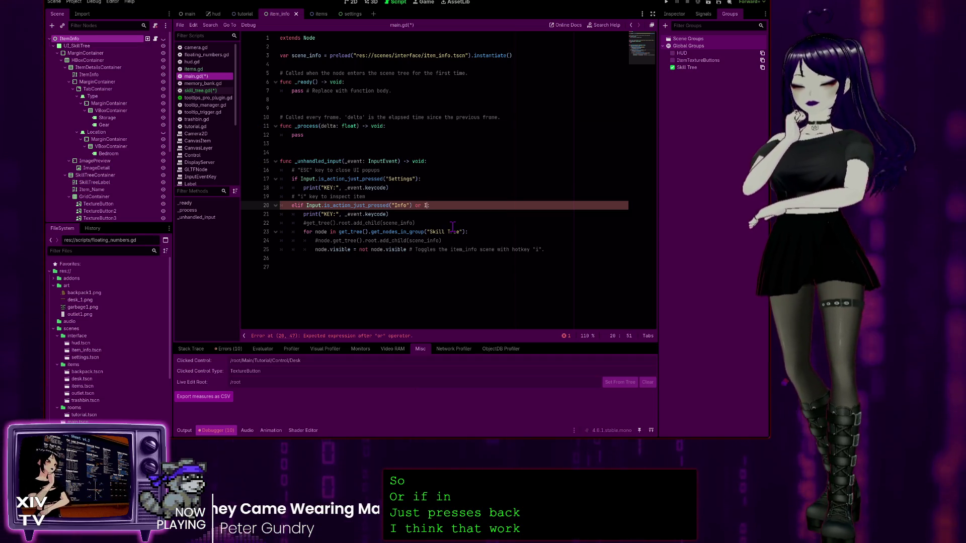
Append 'or Input.is_action_just_pressed("Back")' to the Info condition and run the project
key(Return)
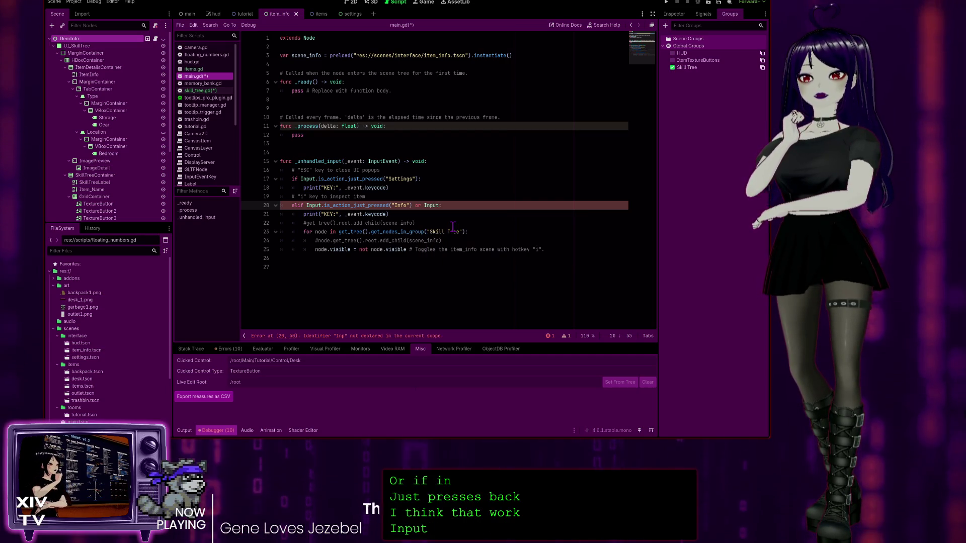
text(.is)
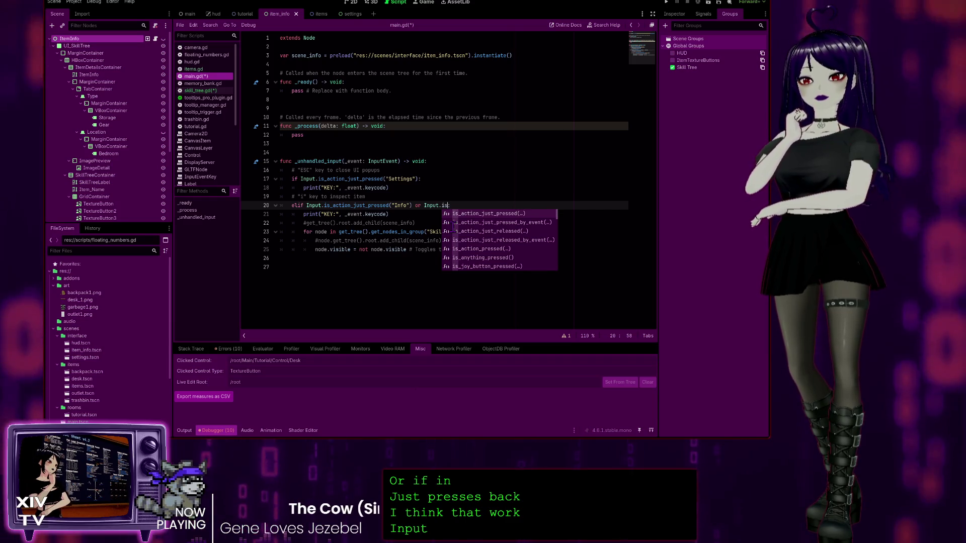
key(Return)
text("Back"):)
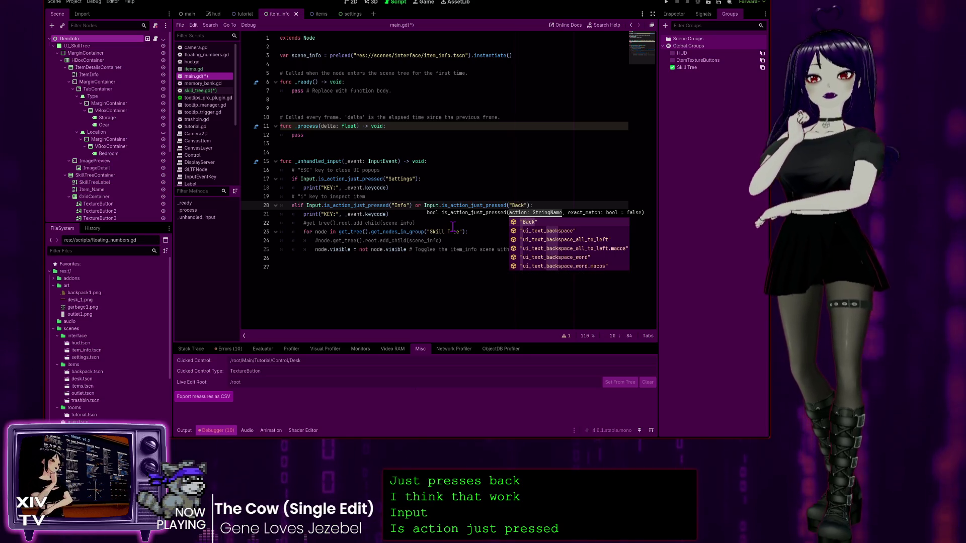
click(417, 179)
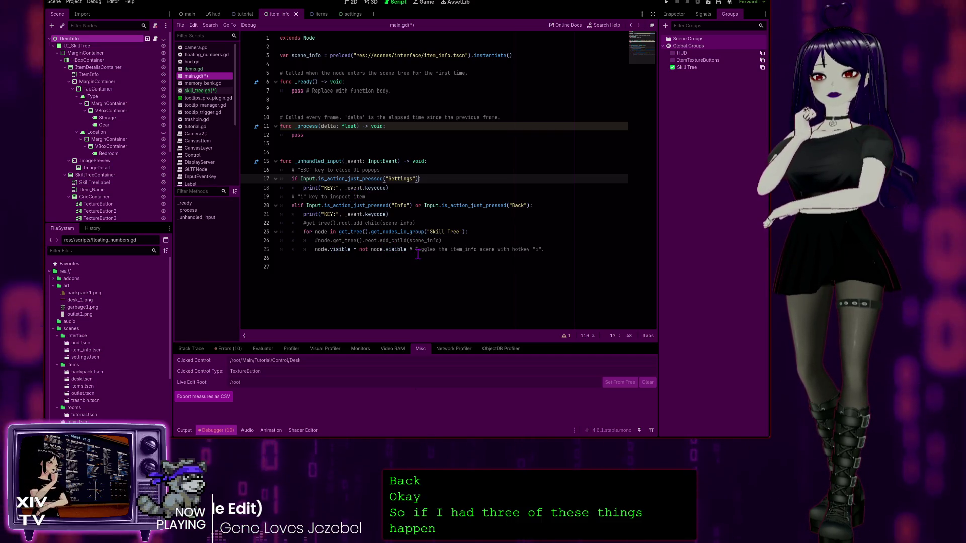
click(548, 250)
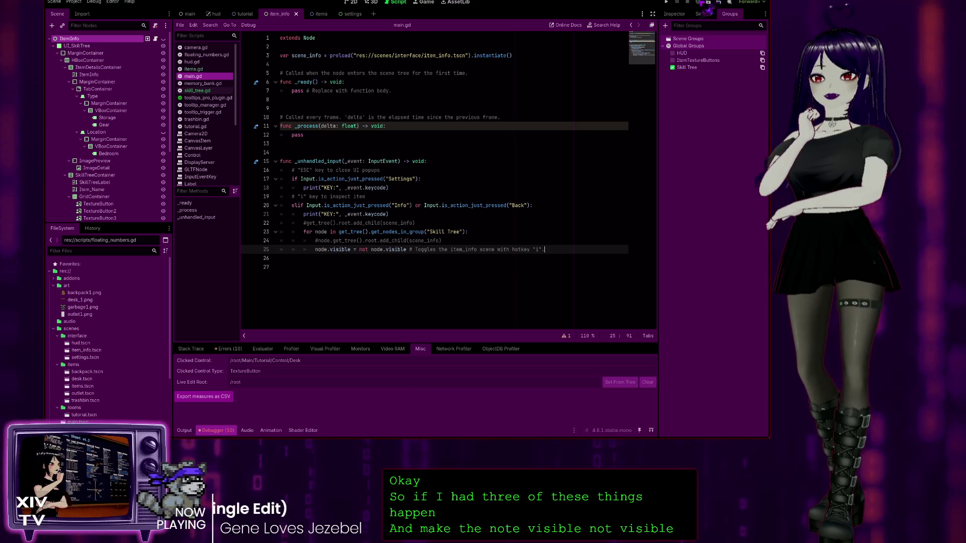
click(667, 2)
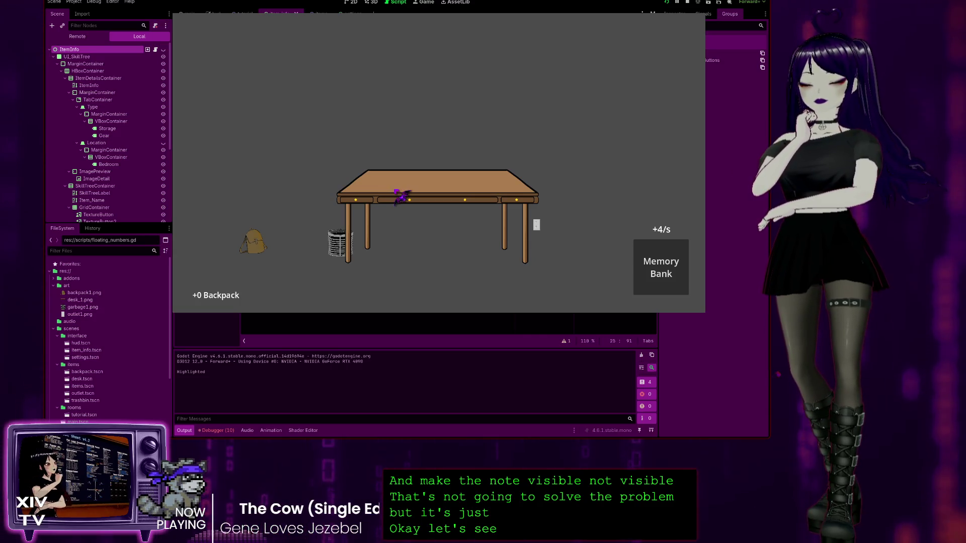
Toggle the item info panel with I and try closing it with Escape
key(i)
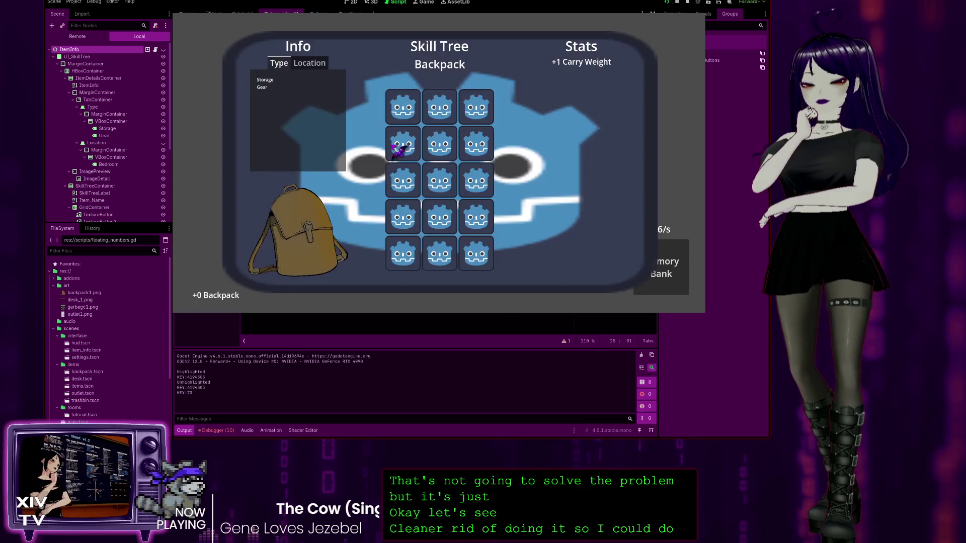
key(i)
key(i)
key(i)
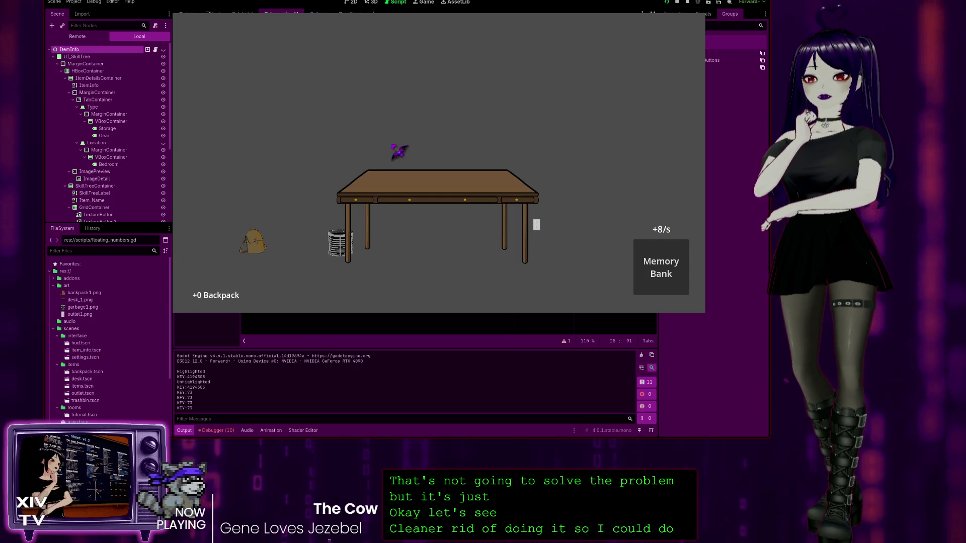
key(i)
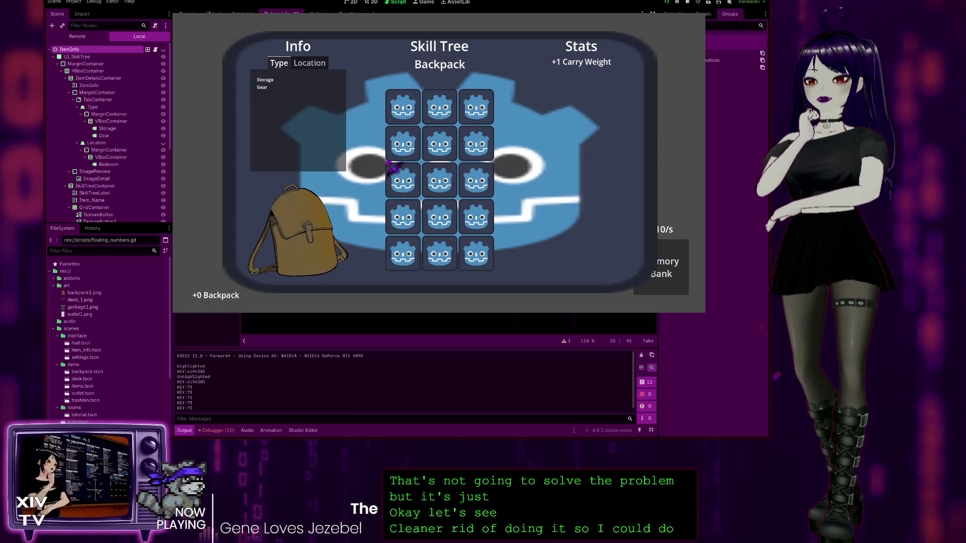
key(Escape)
key(Escape)
key(Escape)
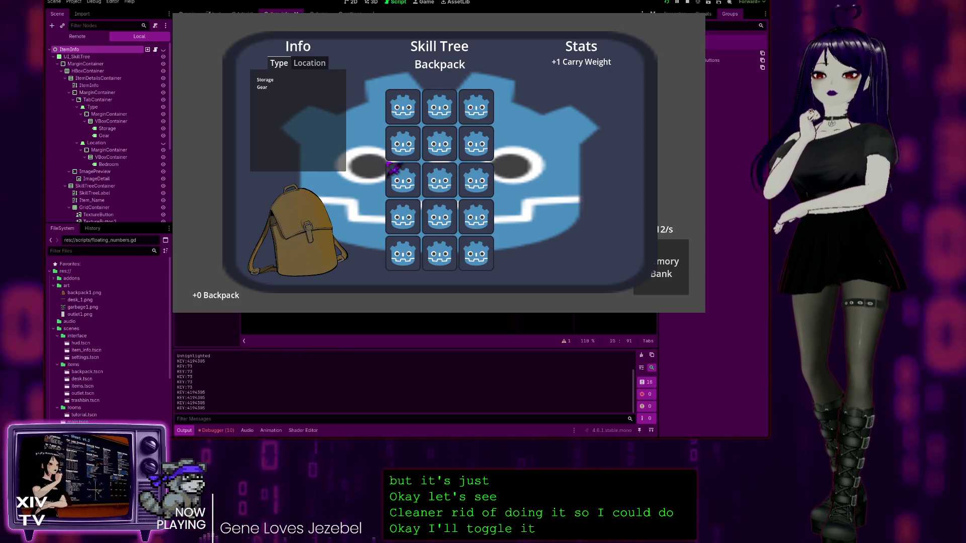
key(Escape)
key(Escape)
key(Escape)
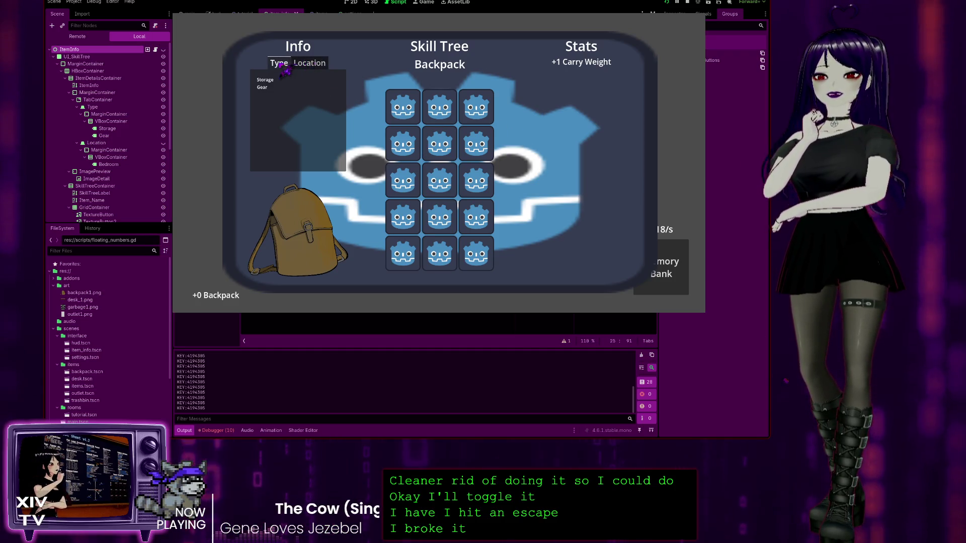
click(317, 63)
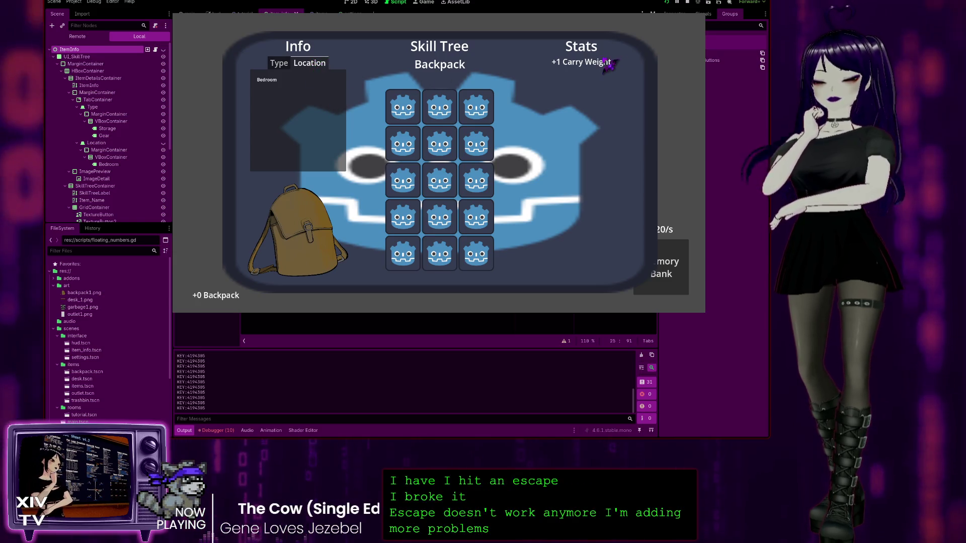
key(i)
key(i)
key(i)
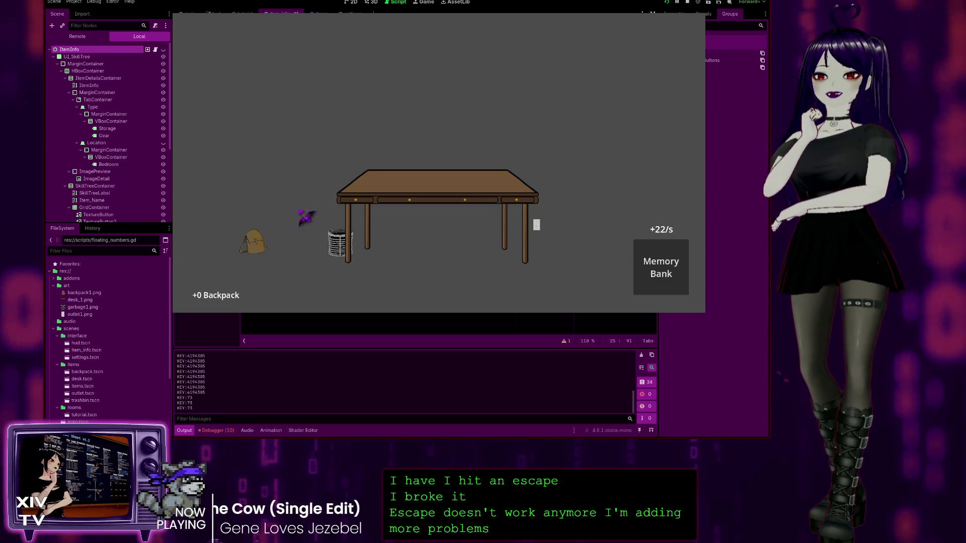
key(i)
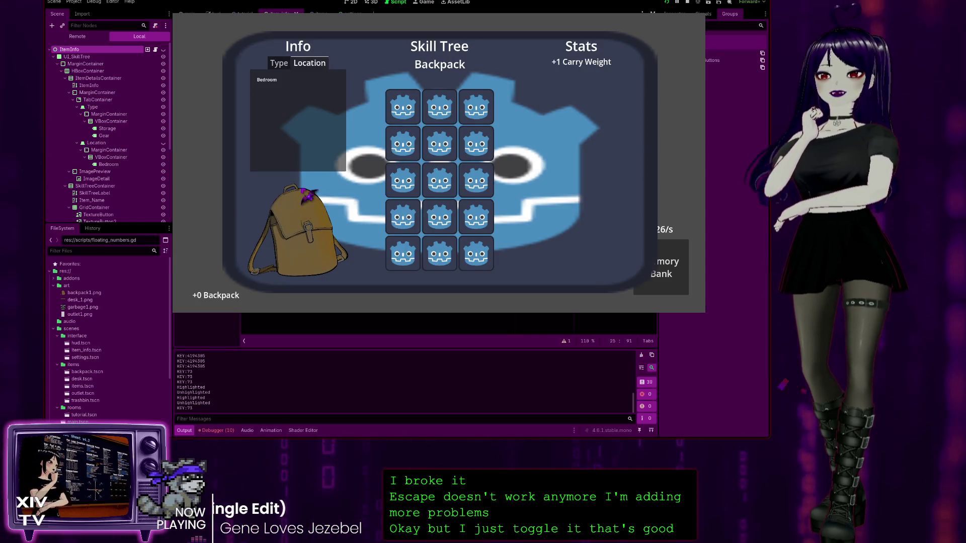
key(i)
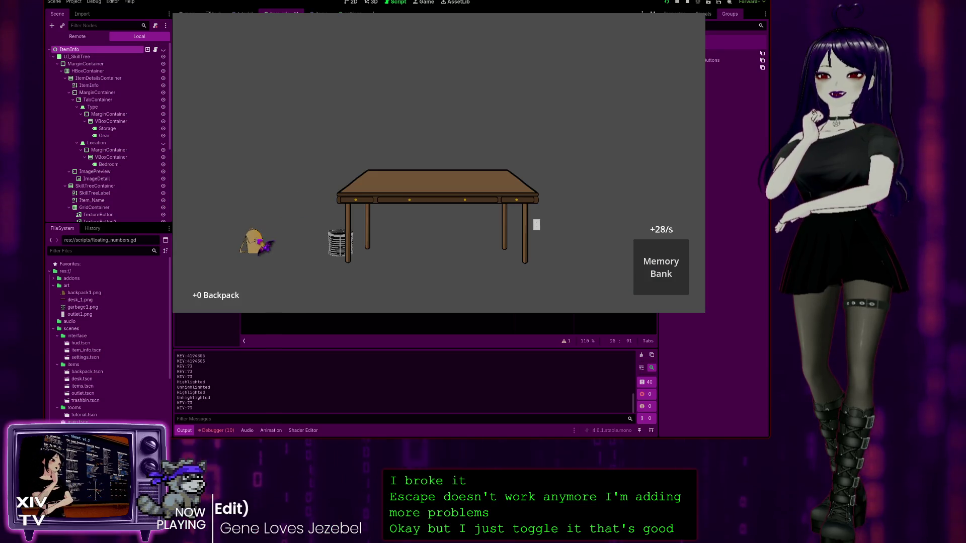
Inspect the backpack and then the desk, hiding the Skill Tree panel with I and Escape
right_click(259, 244)
click(276, 250)
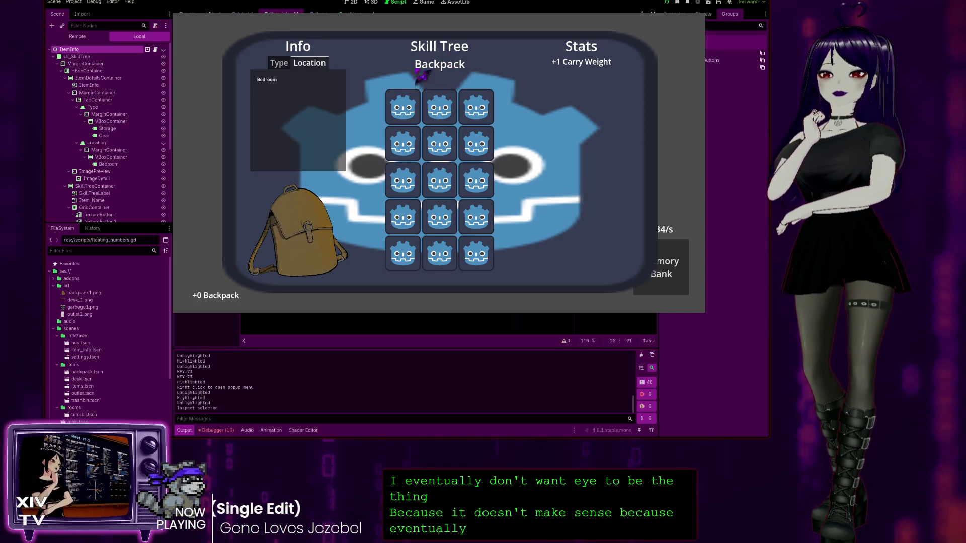
key(i)
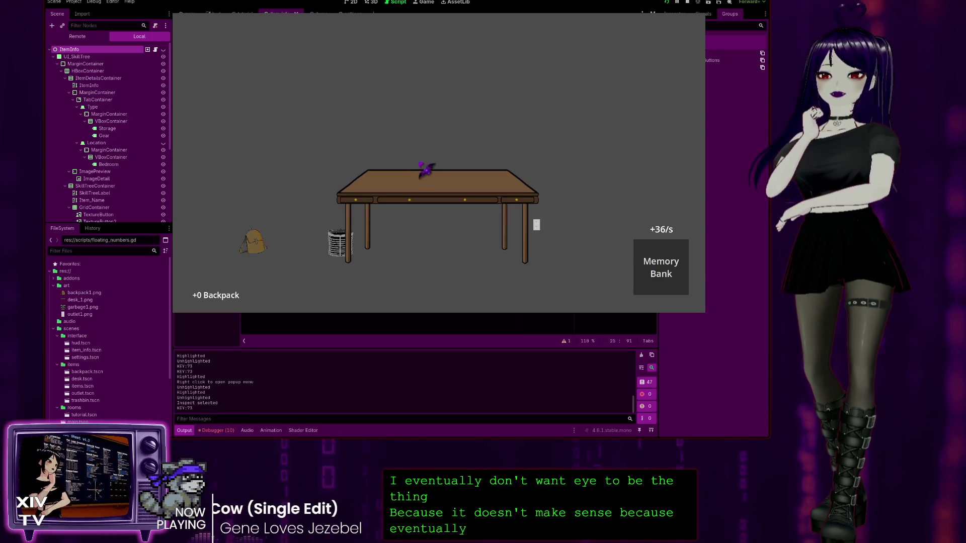
right_click(406, 185)
click(421, 188)
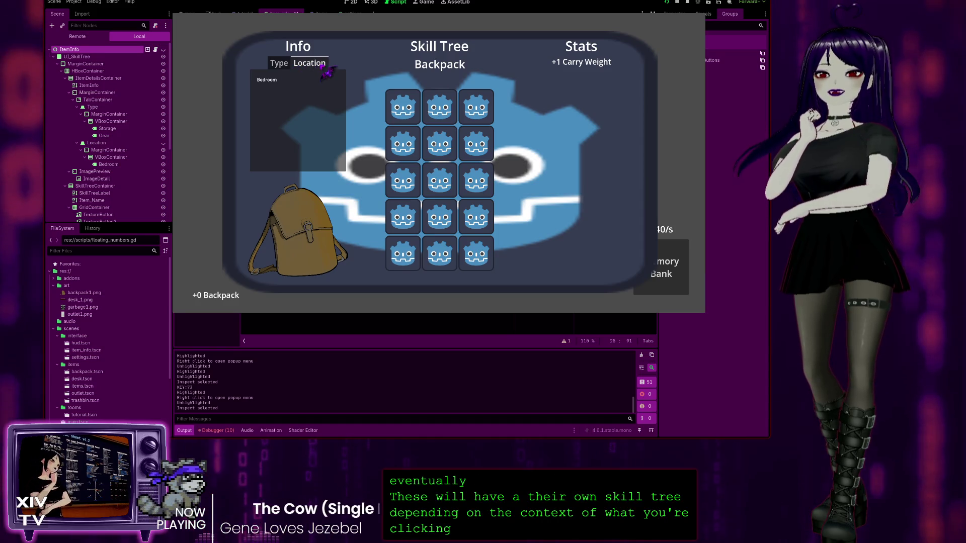
key(Escape)
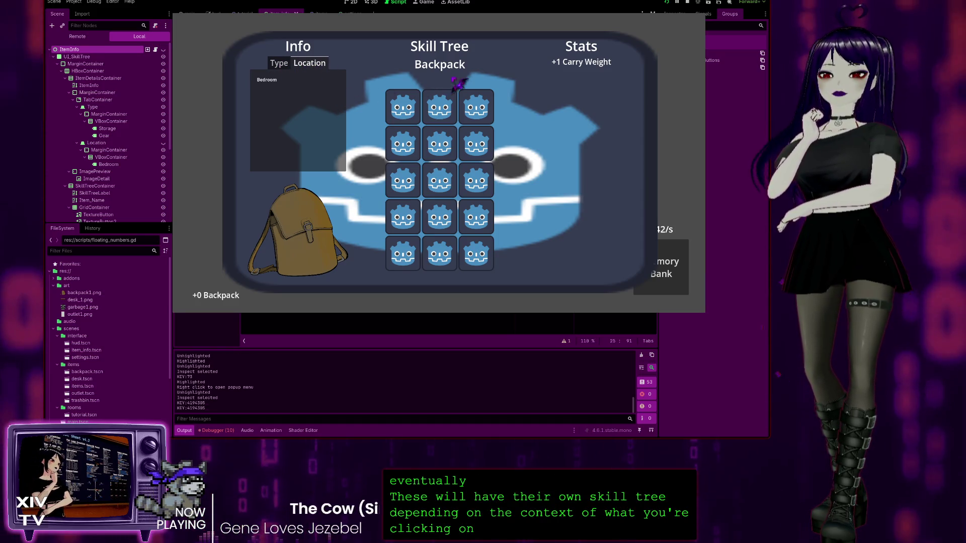
key(Escape)
key(i)
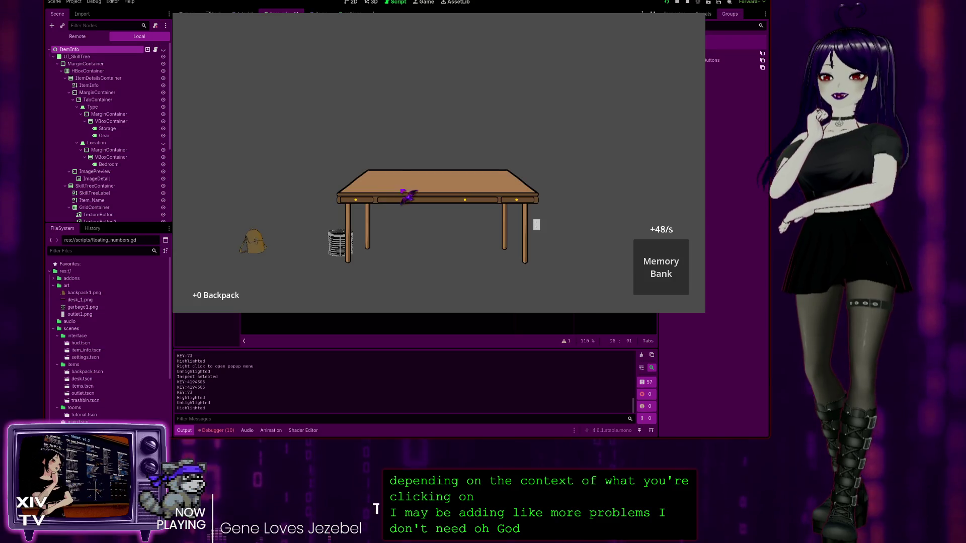
Click the backpack repeatedly to reach +25, check Escape does nothing, then stop the game
click(258, 244)
click(257, 244)
click(257, 244)
click(257, 244)
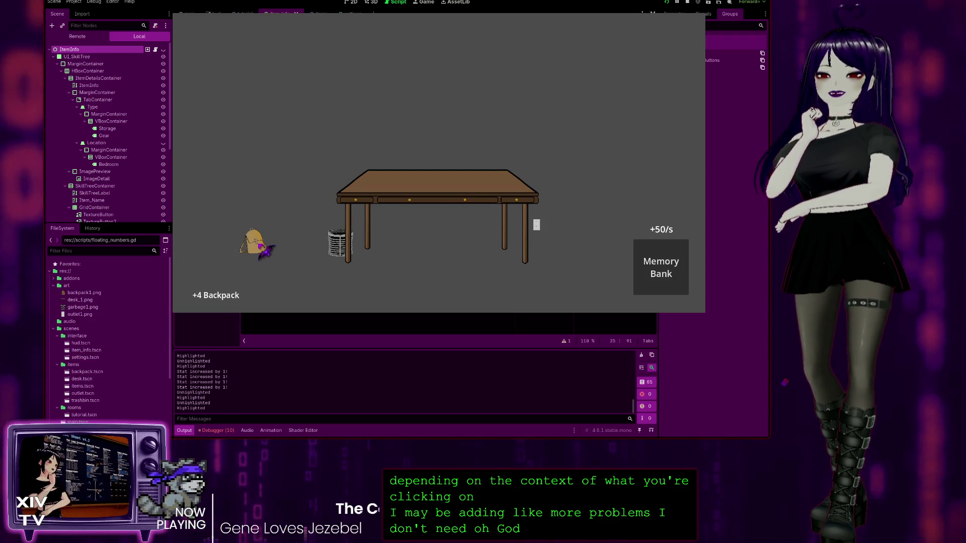
click(383, 181)
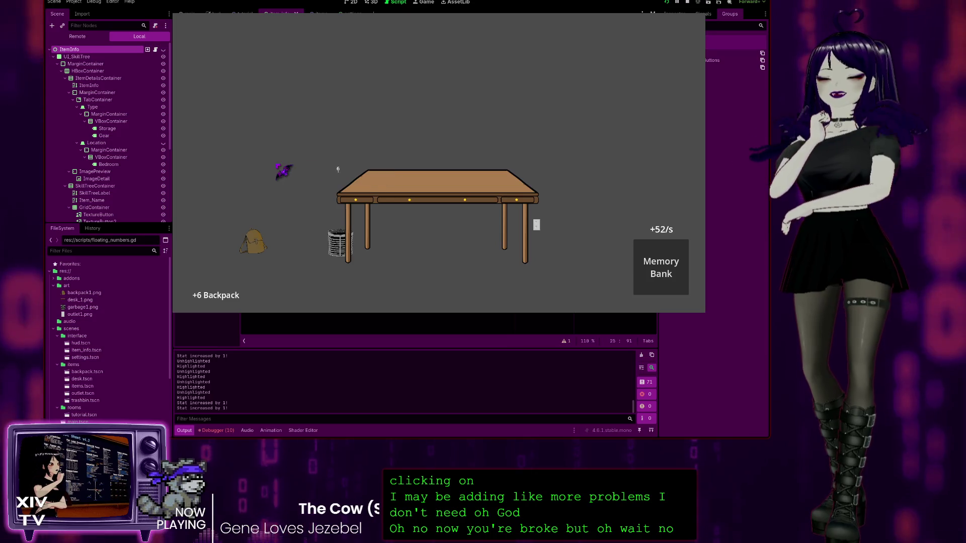
click(260, 247)
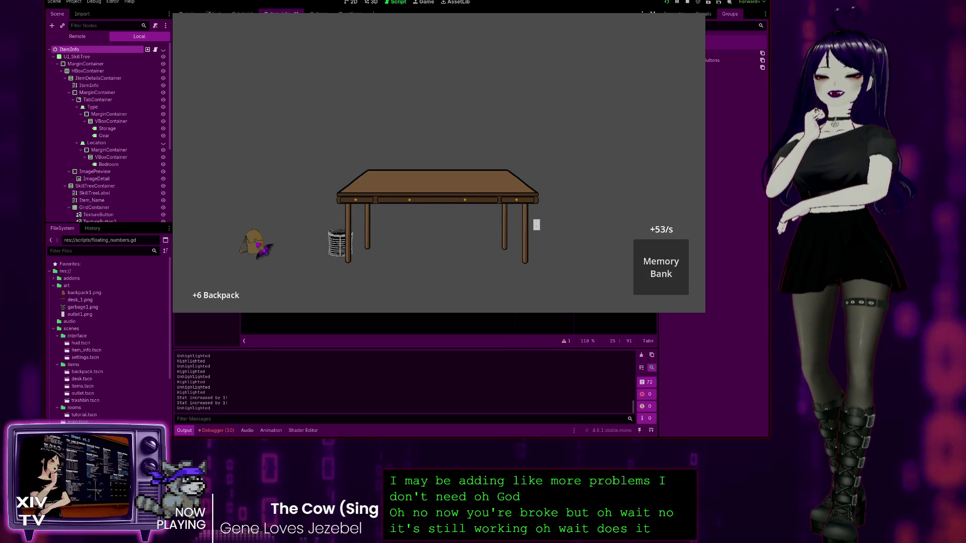
click(259, 247)
click(417, 193)
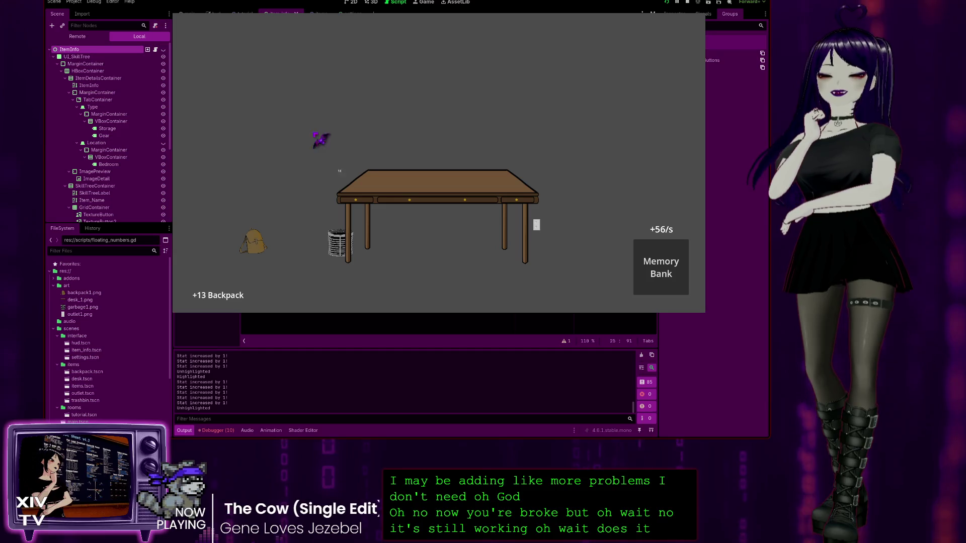
click(262, 245)
click(265, 246)
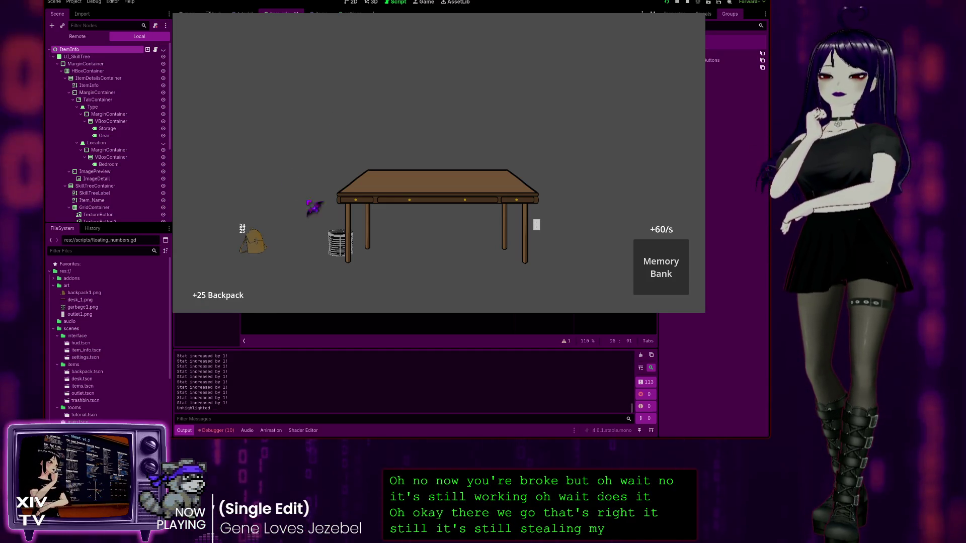
key(Escape)
click(702, 20)
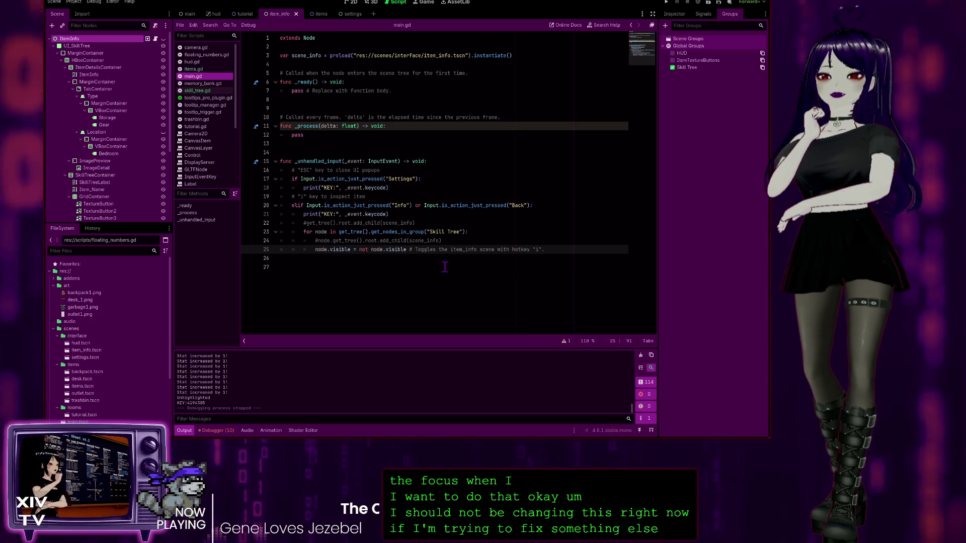
Remove the Back check from line 20 so only Info remains, save main.gd, and open skill_tree.gd
key(ctrl+z)
key(ctrl+z)
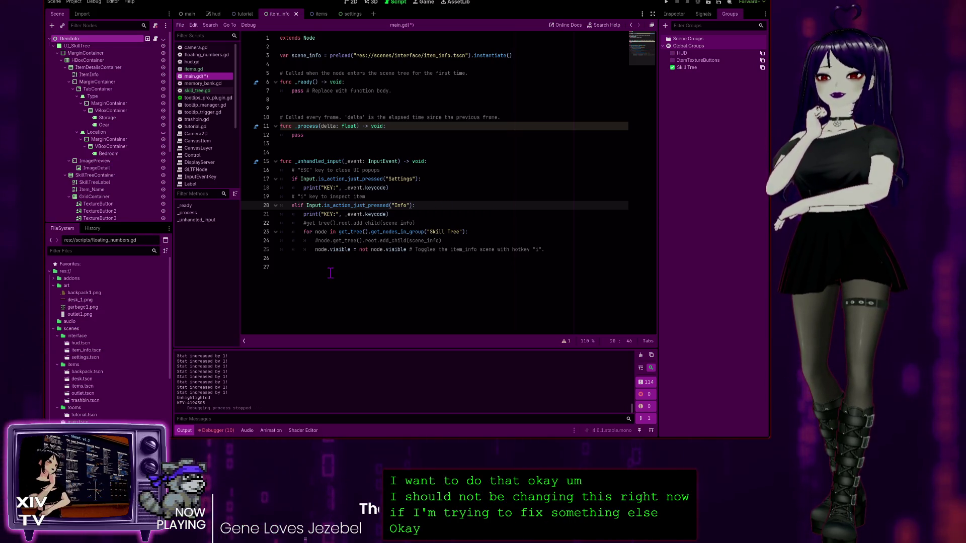
key(ctrl+s)
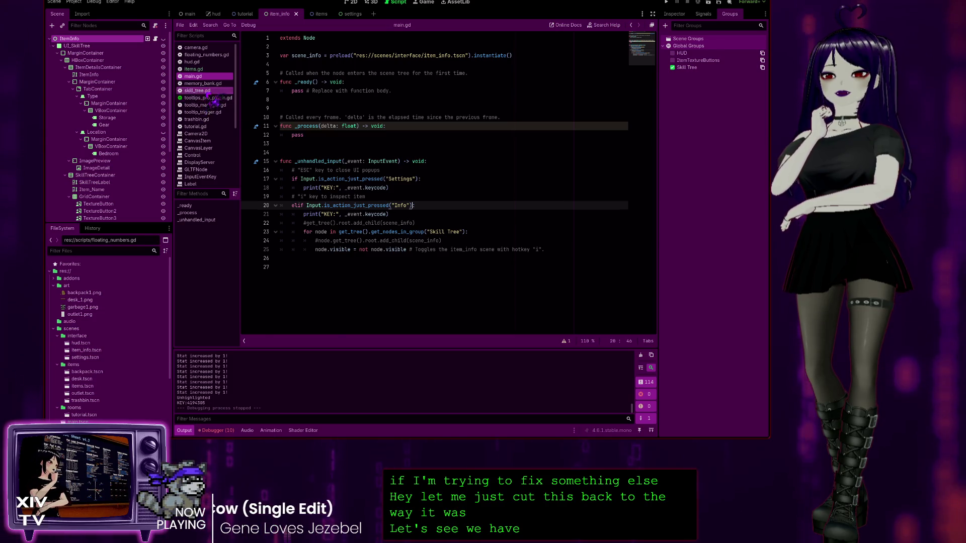
click(207, 91)
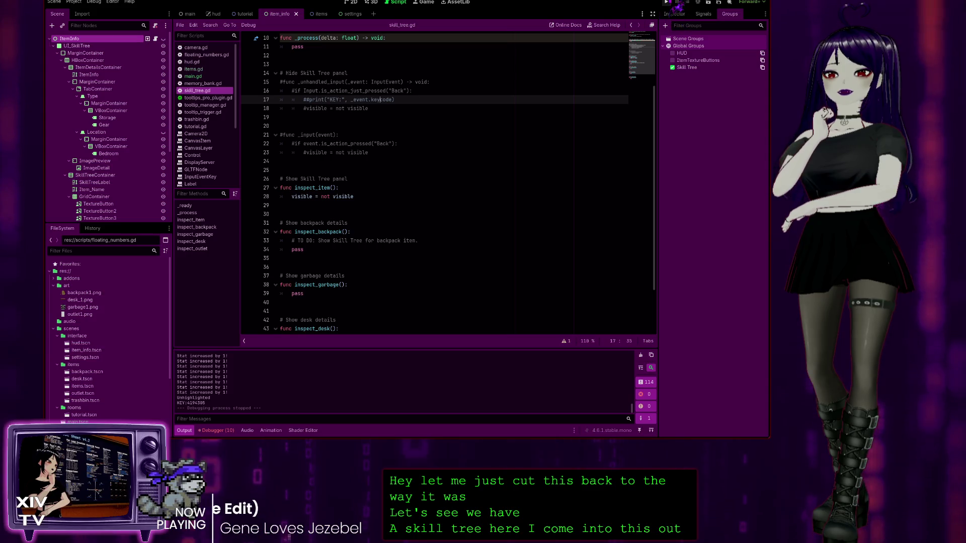
Run the game, inspect the desk, test I versus Escape on the Skill Tree panel, then stop
click(667, 2)
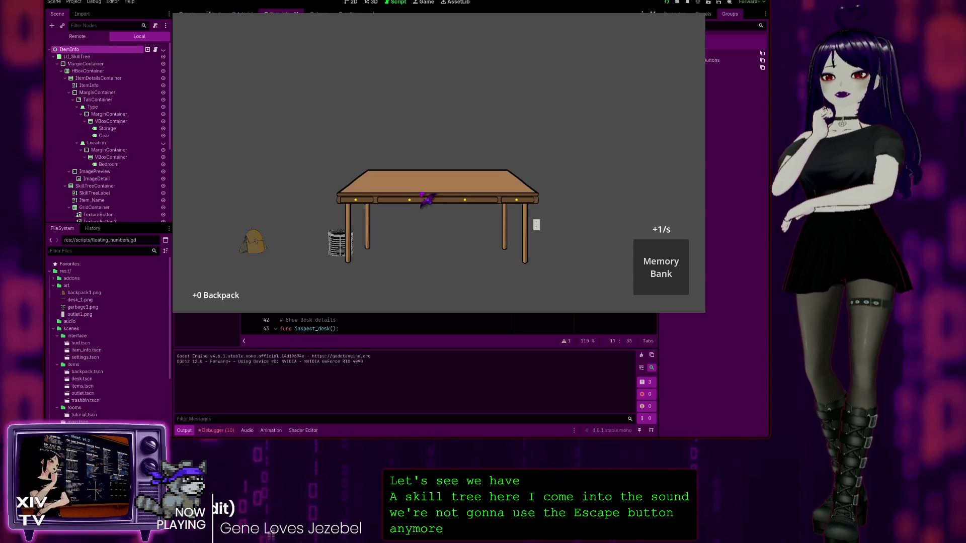
right_click(425, 193)
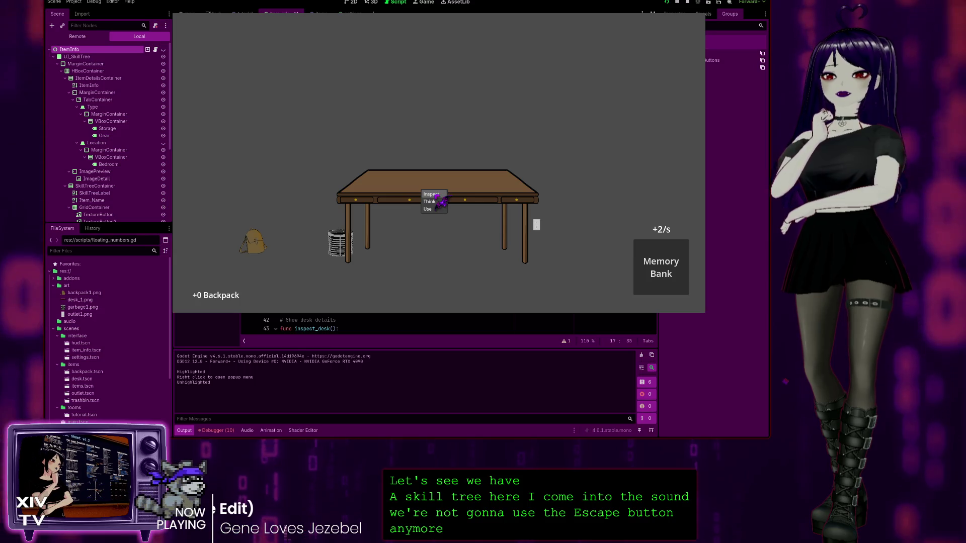
click(434, 195)
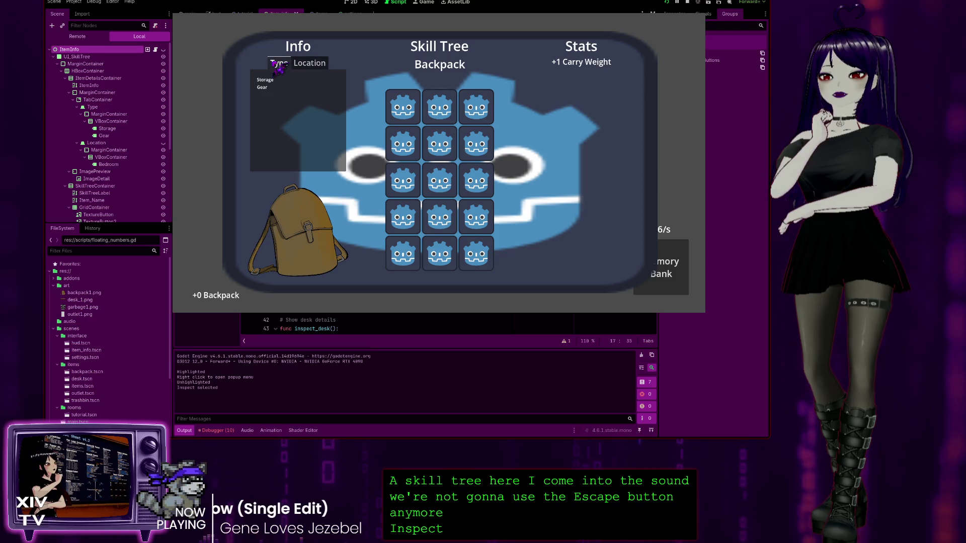
key(i)
key(i)
key(i)
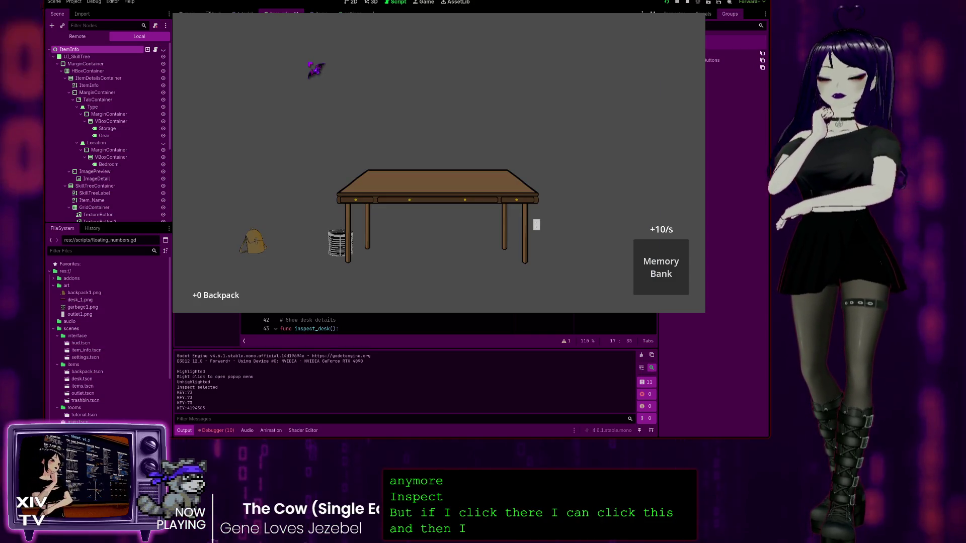
key(Escape)
key(i)
key(Escape)
key(Escape)
key(Escape)
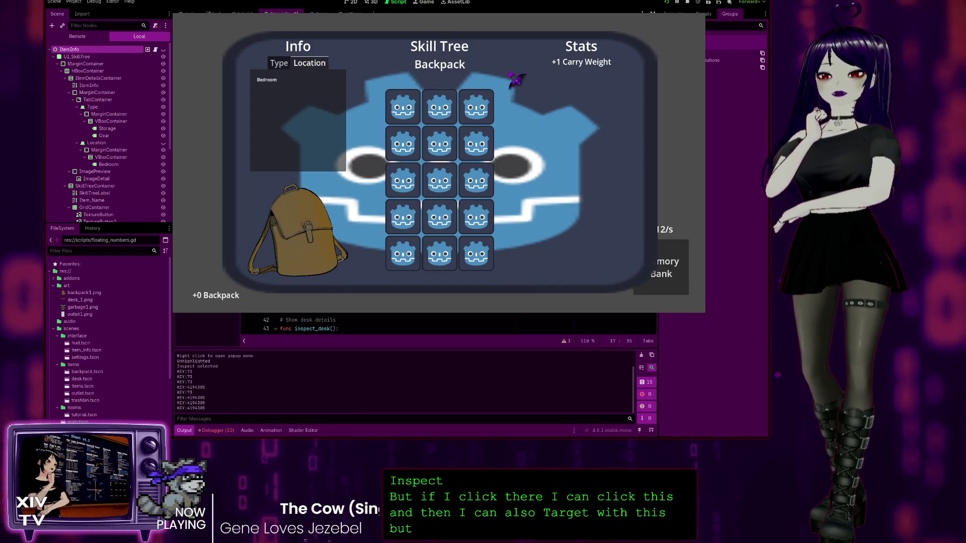
key(i)
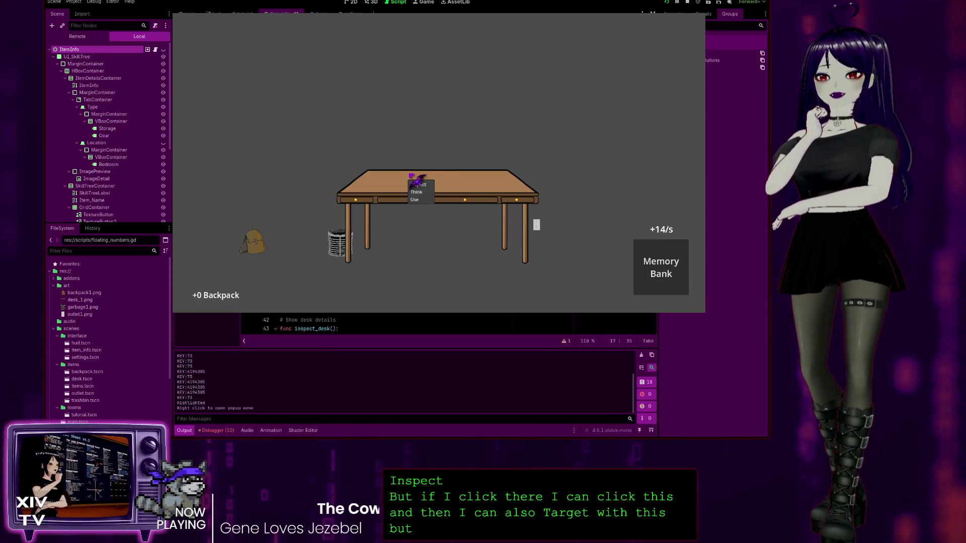
click(431, 185)
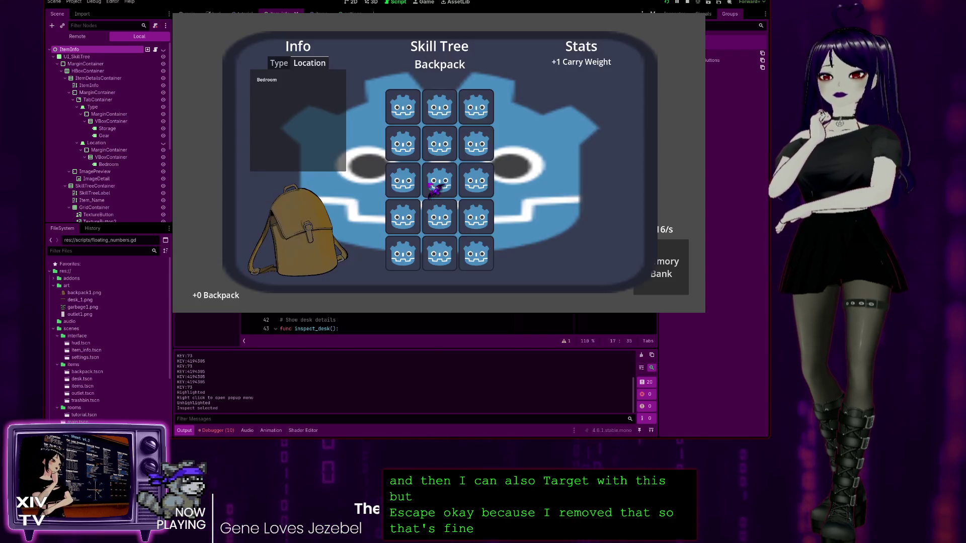
click(701, 21)
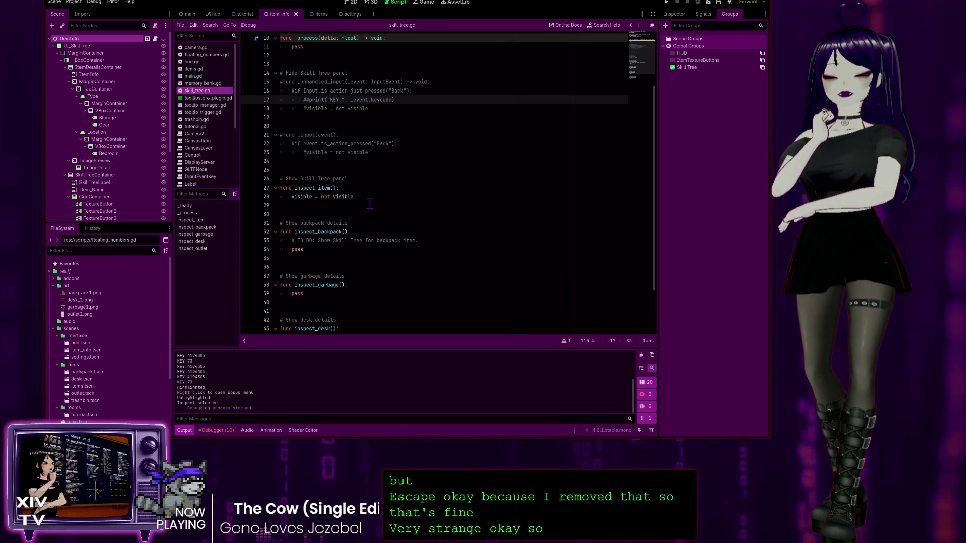
Read _input and _on_item_selected in items.gd, selecting InputEventMouseButton on line 60, then return to main.gd
scroll(370, 204, up, 3)
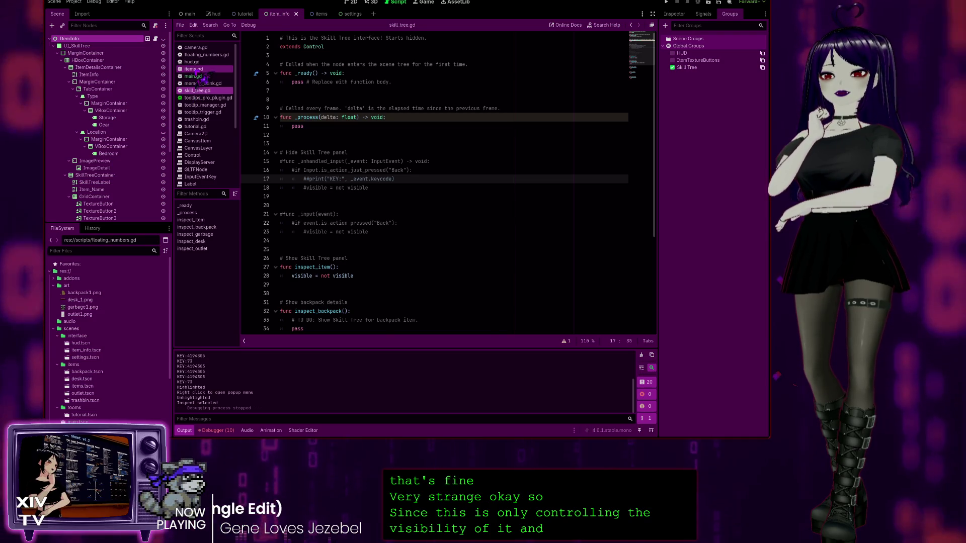
click(193, 69)
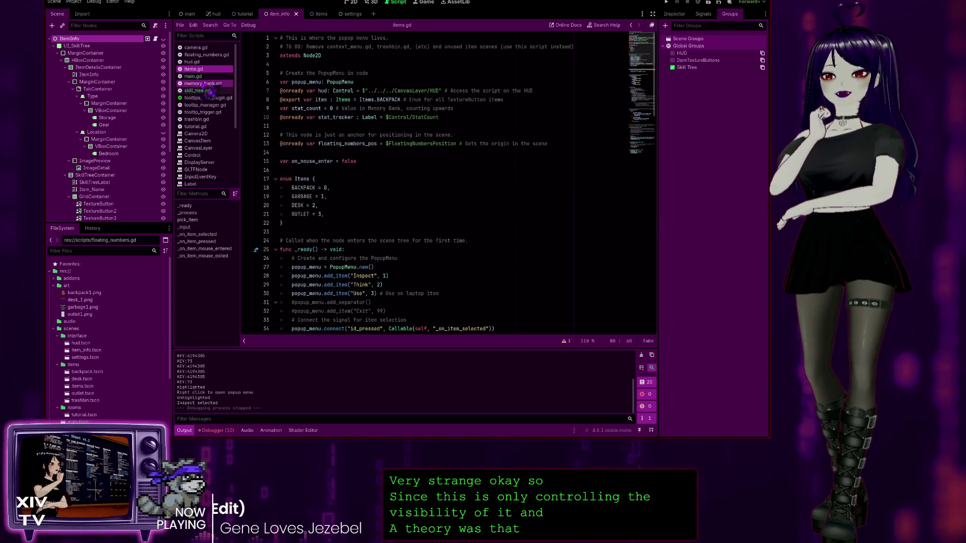
scroll(406, 221, down, 3)
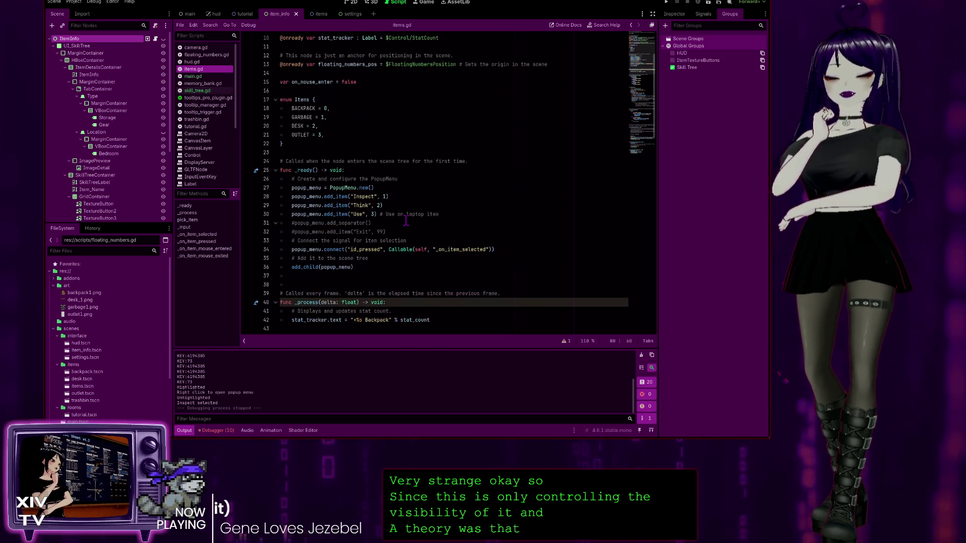
scroll(406, 222, down, 6)
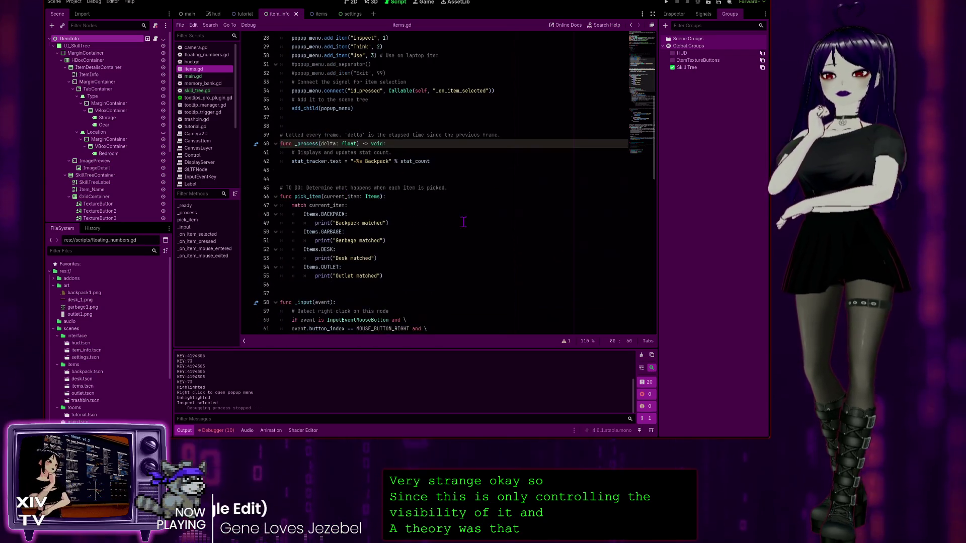
scroll(452, 221, up, 2)
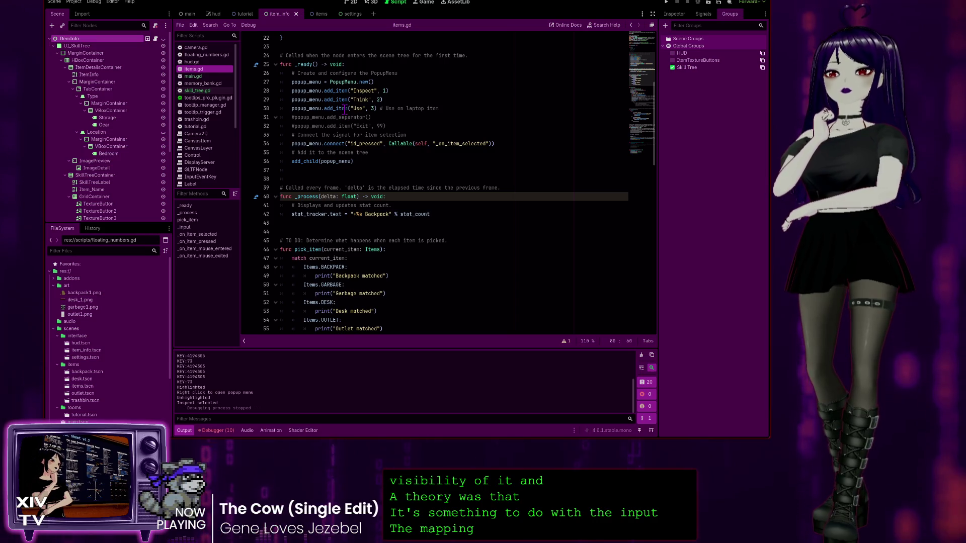
scroll(346, 110, down, 11)
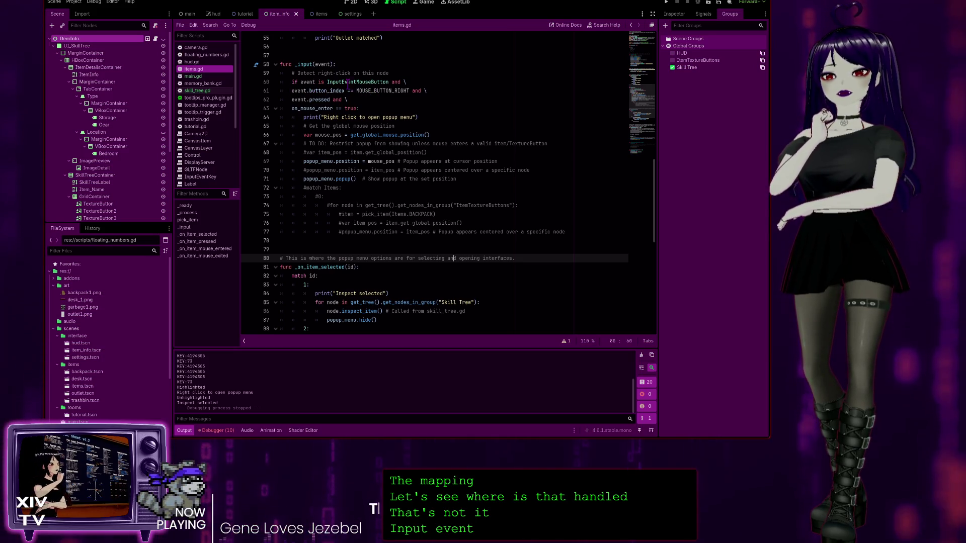
double_click(346, 82)
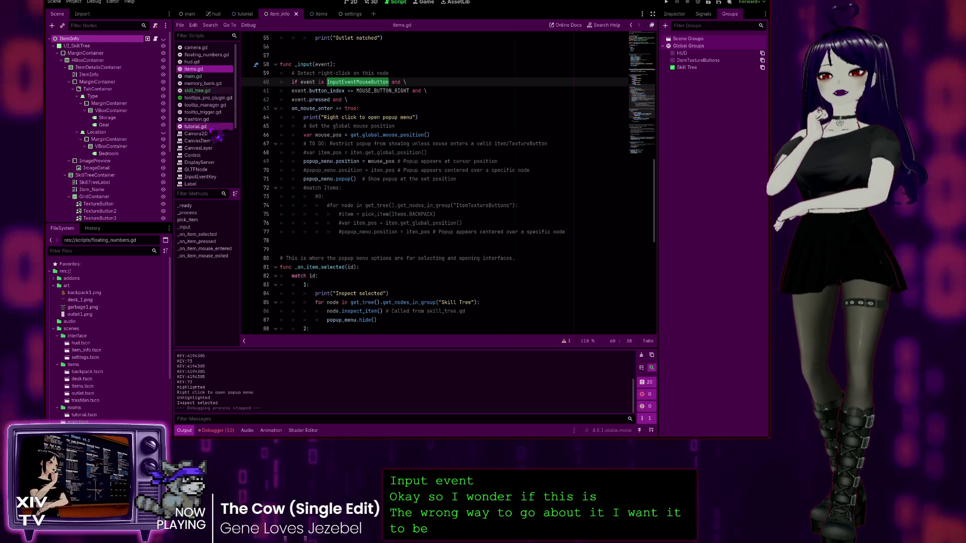
click(201, 77)
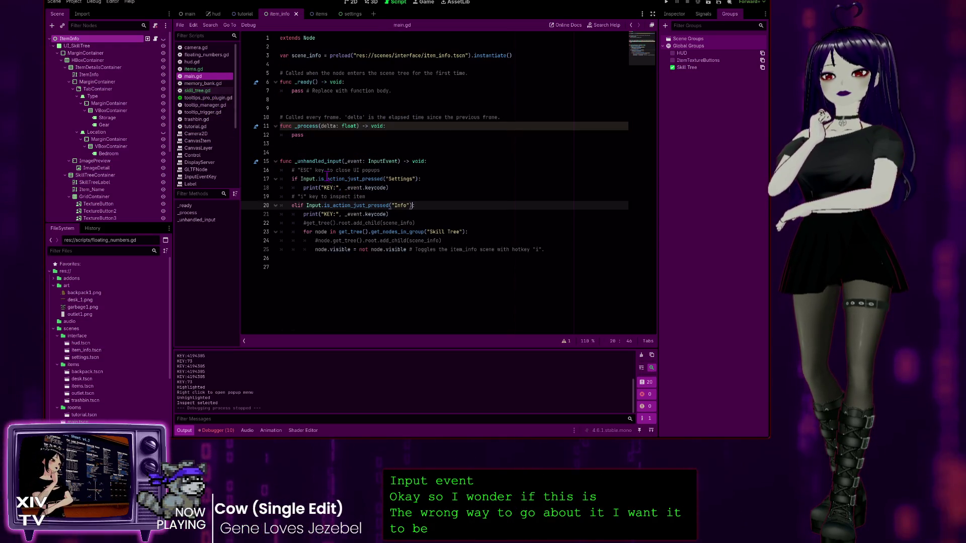
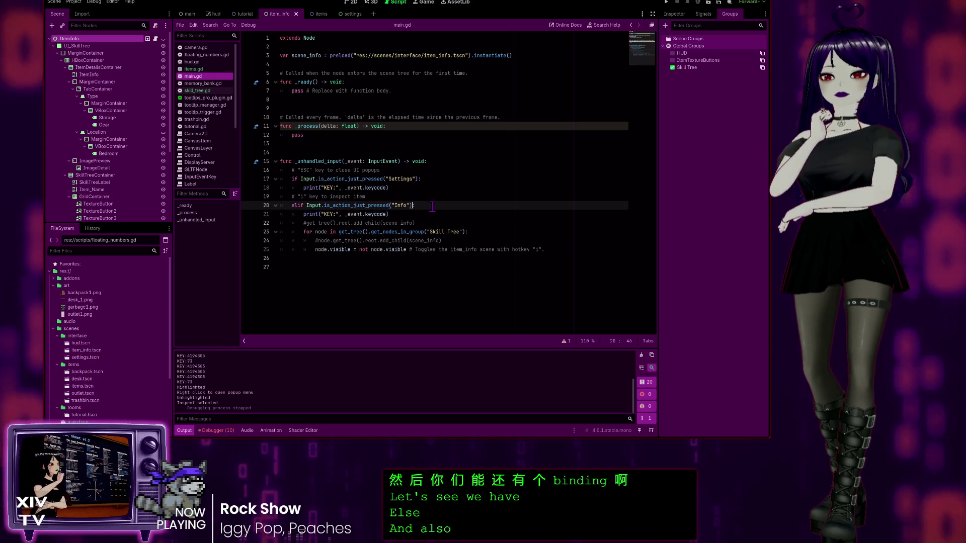
Select and review main.gd's Info key branch (lines 20–25), then switch to skill_tree.gd
click(554, 250)
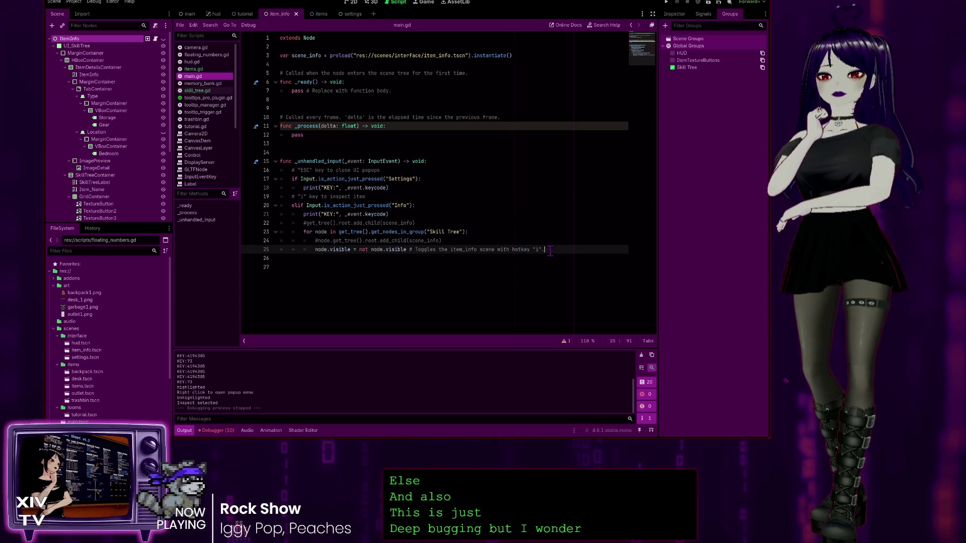
key(shift+Up)
key(shift+Up)
key(shift+Up)
key(shift+Home)
key(shift+Home)
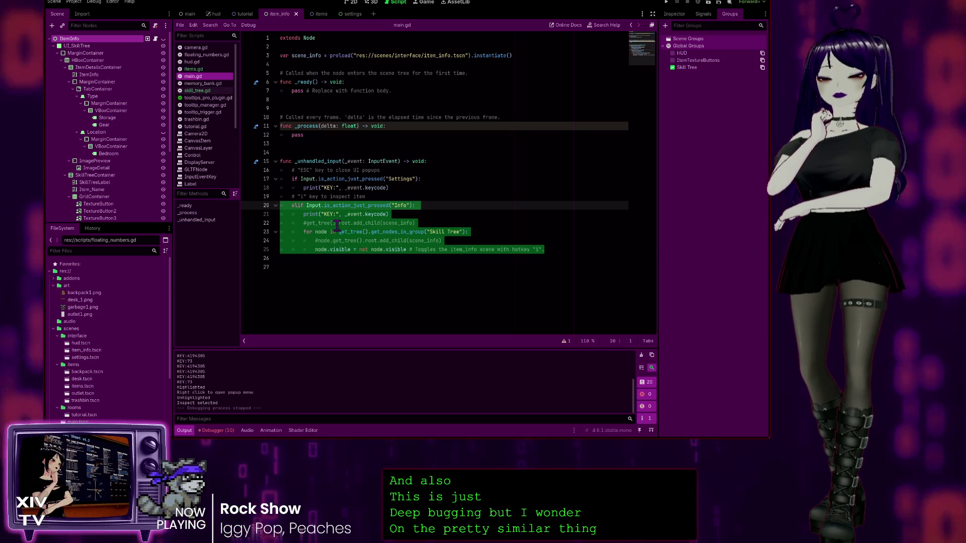
click(444, 188)
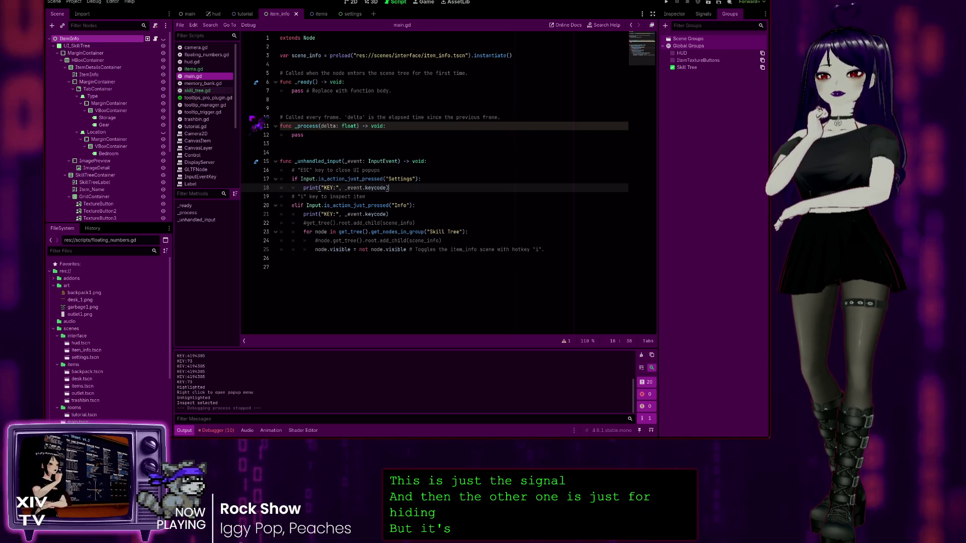
click(201, 91)
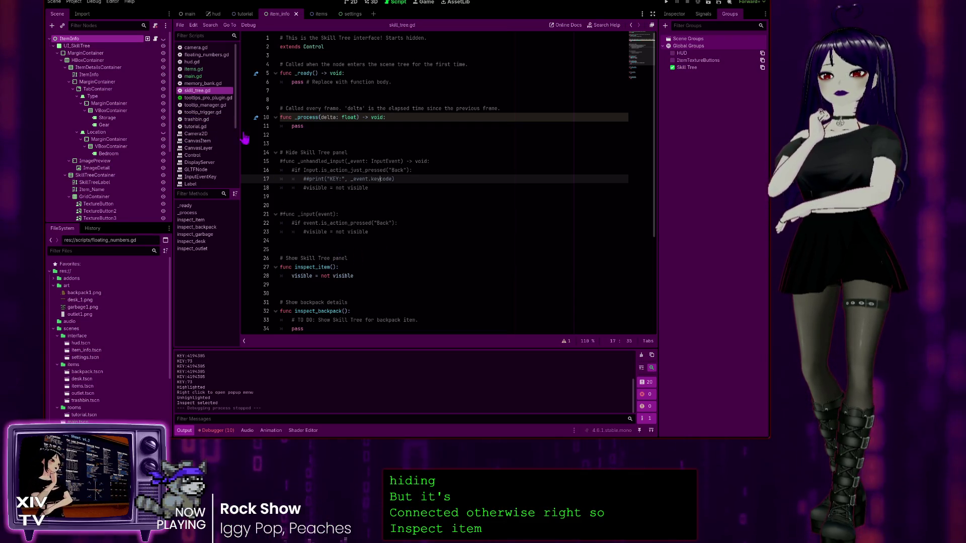
Read through items.gd's _input and _on_item_selected code, then return to main.gd's line 25
click(195, 69)
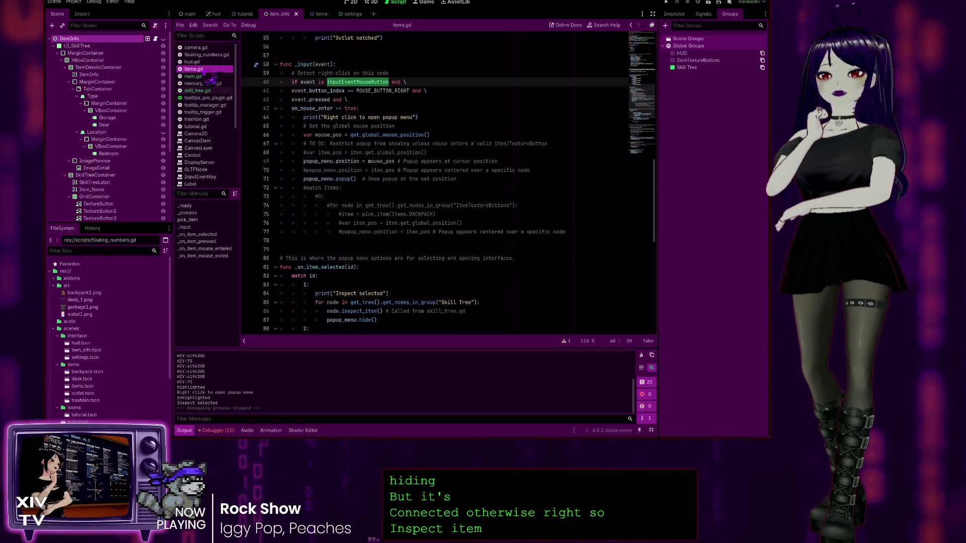
scroll(368, 244, down, 8)
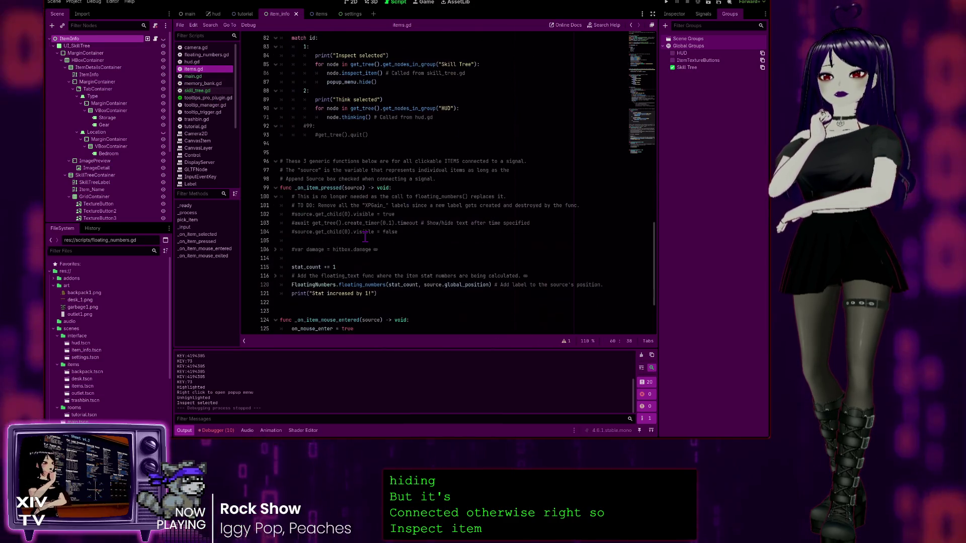
scroll(312, 106, up, 2)
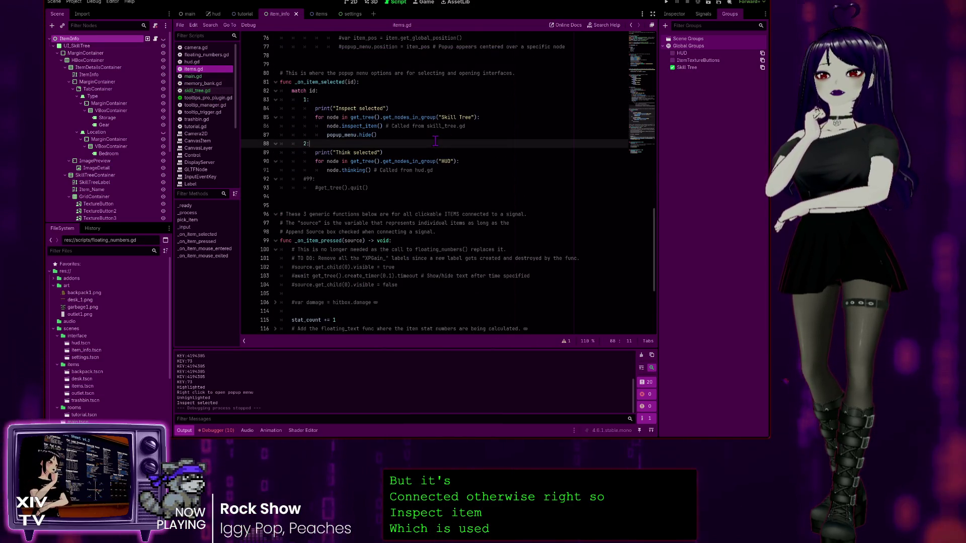
click(398, 126)
scroll(472, 125, up, 5)
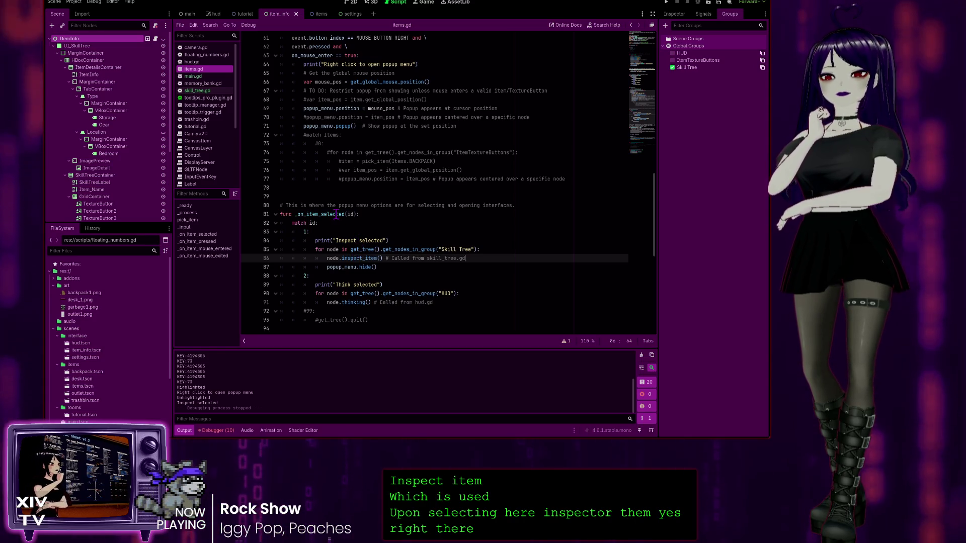
scroll(337, 216, up, 1)
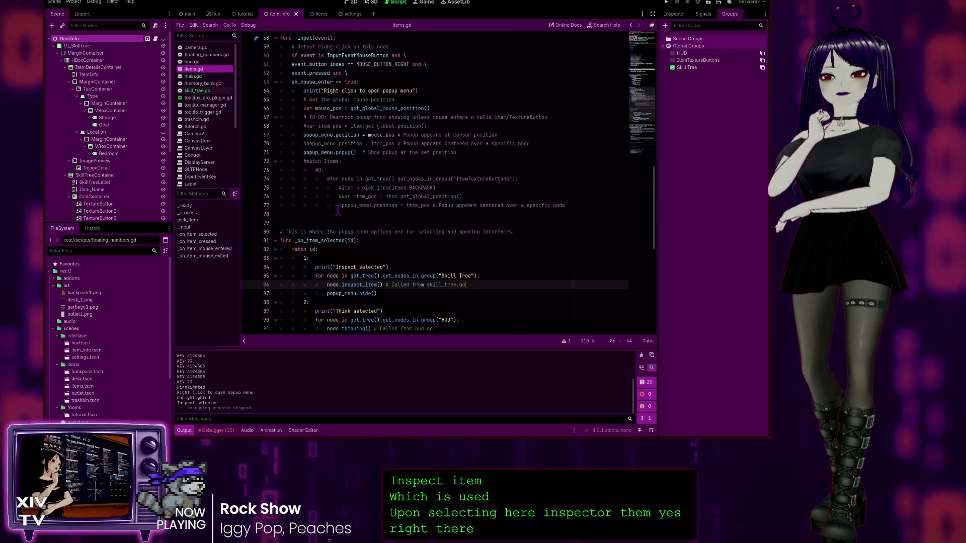
scroll(349, 163, up, 1)
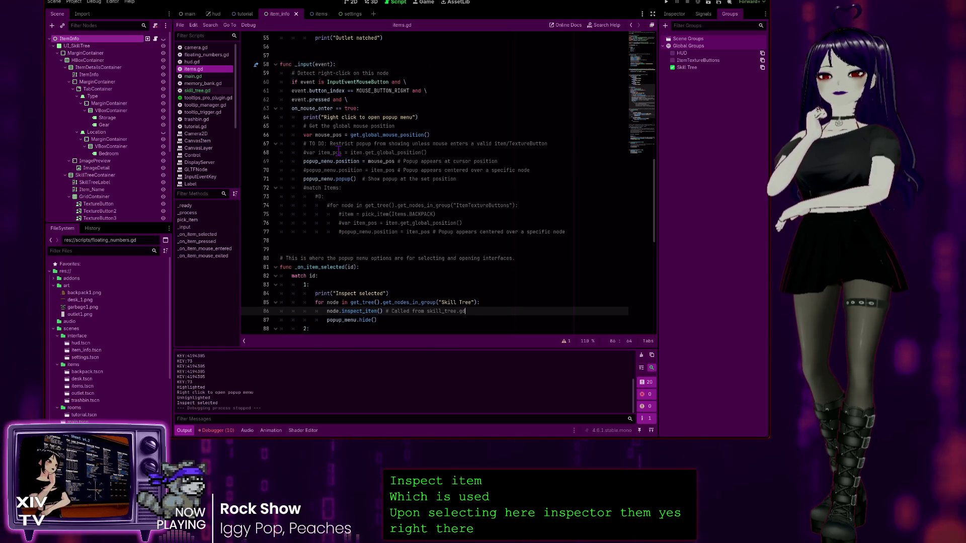
scroll(338, 152, down, 2)
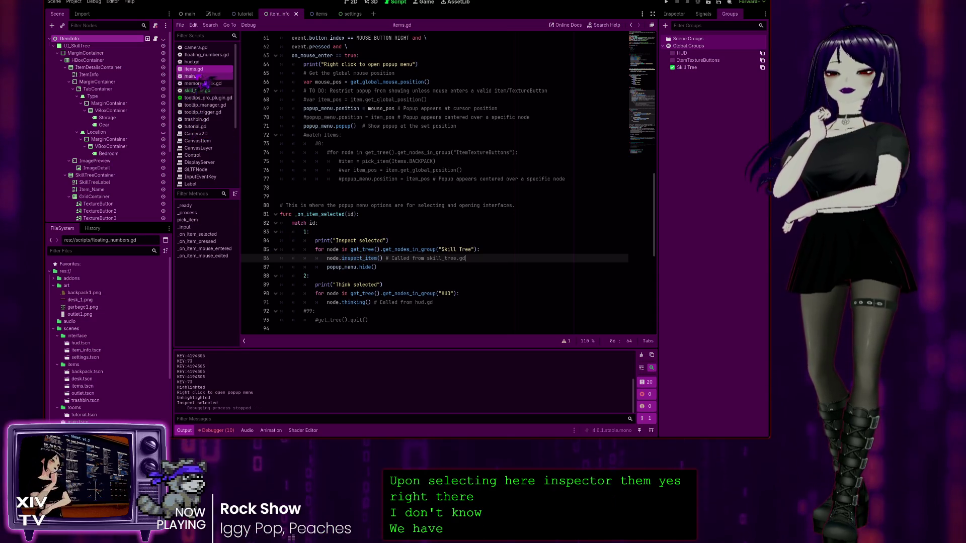
click(197, 77)
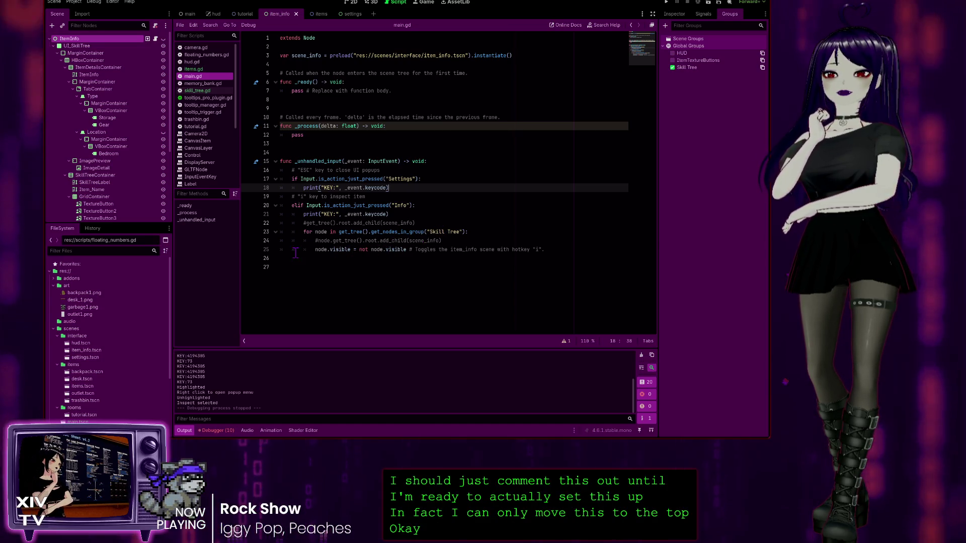
click(547, 249)
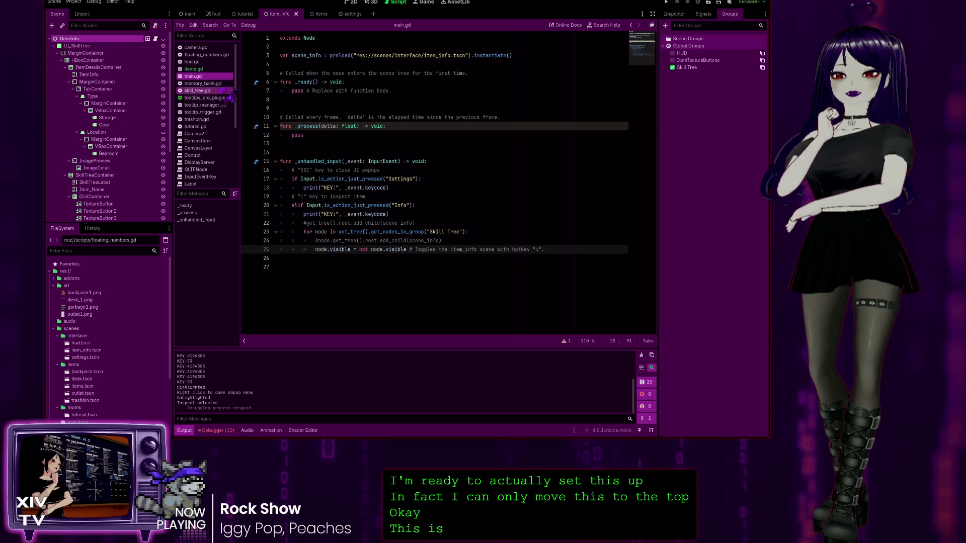
click(666, 2)
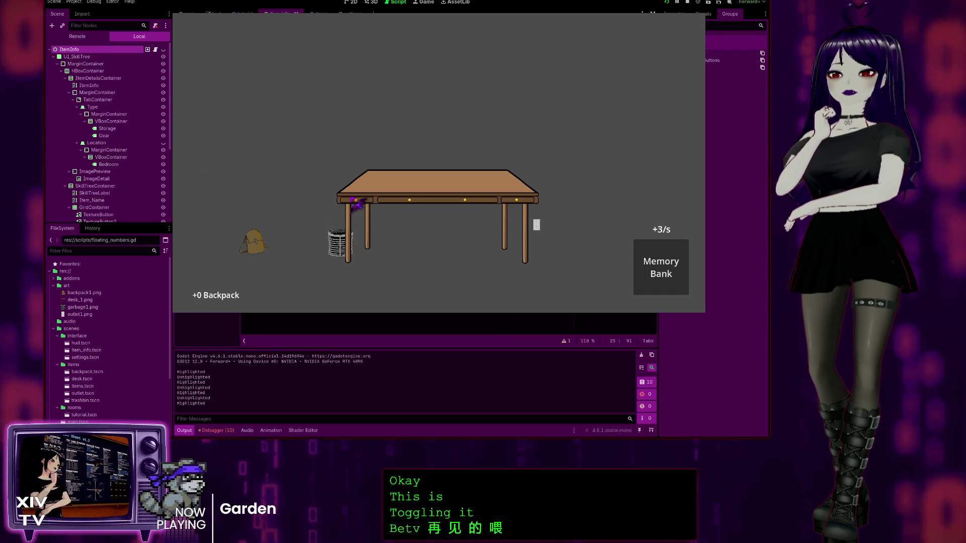
right_click(354, 198)
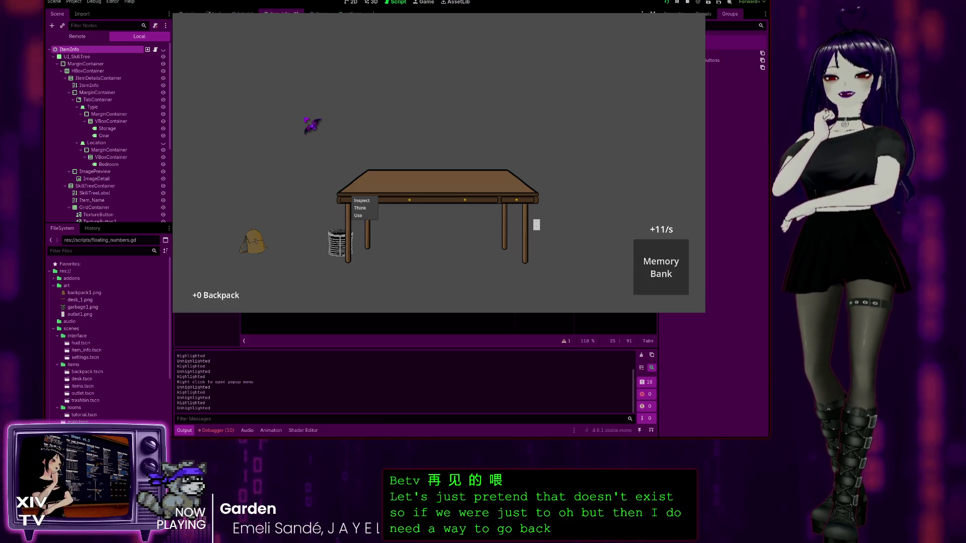
key(Escape)
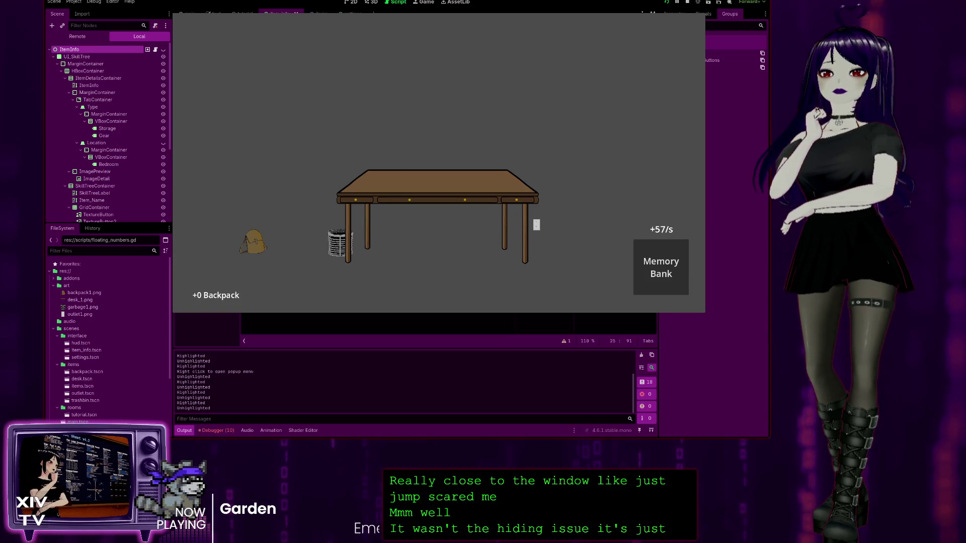
key(F8)
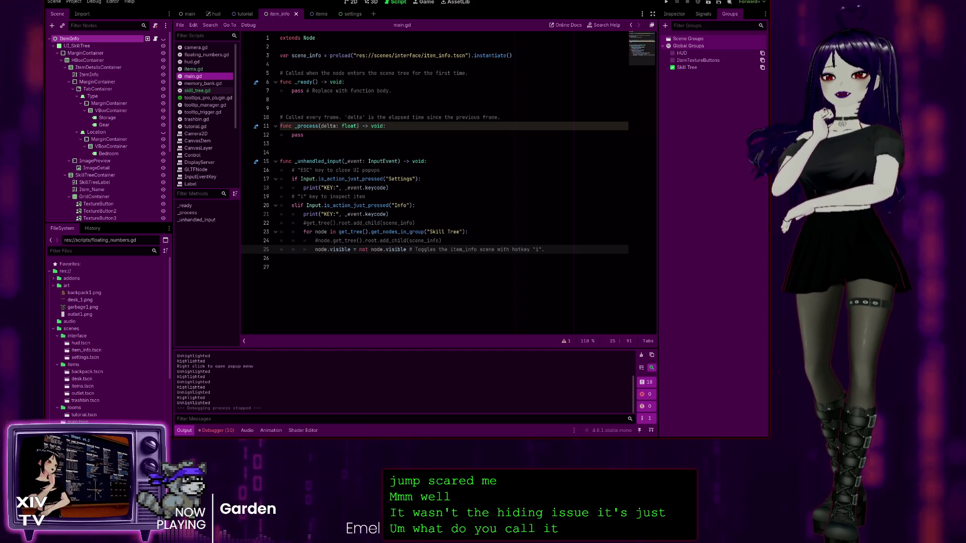
Show the node Signals list in the right dock with main.gd's line 20 selected
click(372, 170)
click(386, 205)
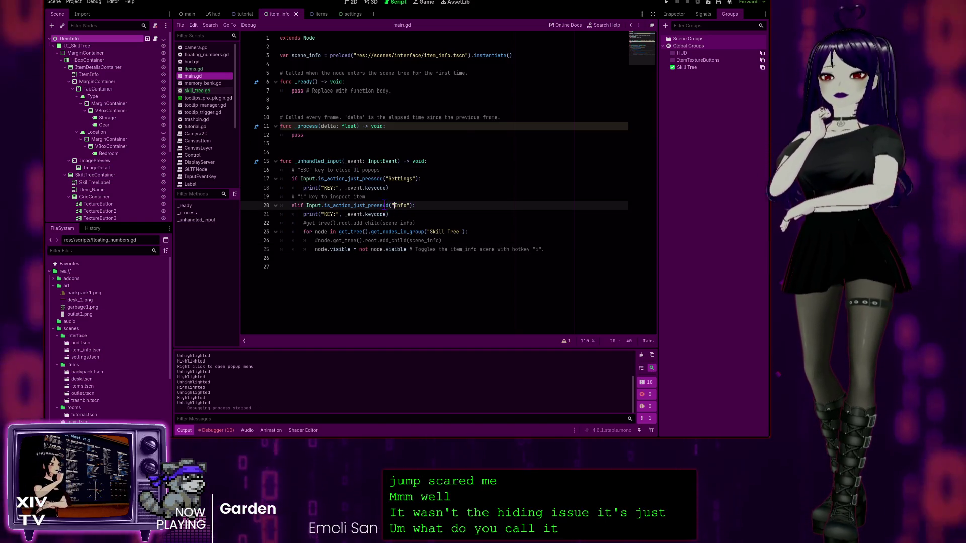
click(703, 15)
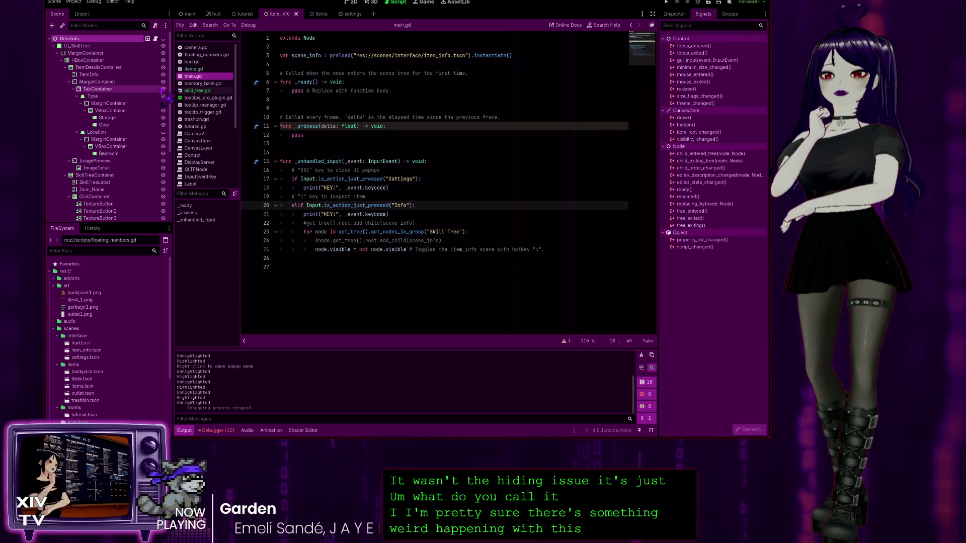
Glance over skill_tree.gd, then go back to the end of line 25 in main.gd
click(201, 92)
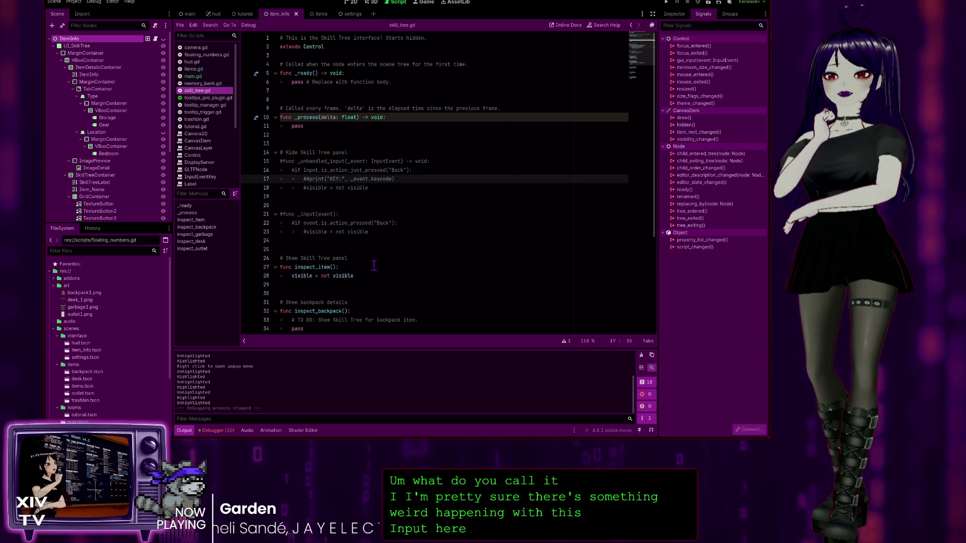
scroll(374, 265, down, 6)
scroll(358, 237, up, 6)
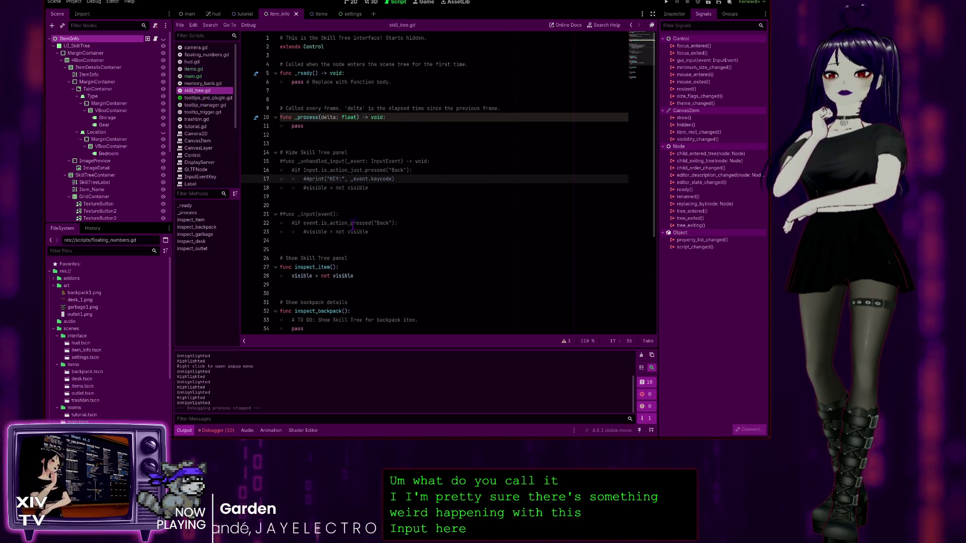
key(alt+Left)
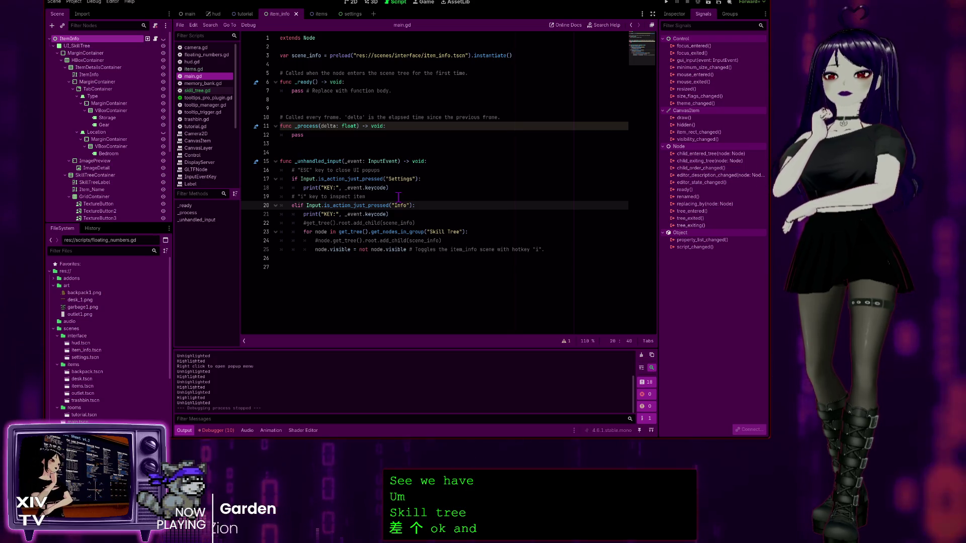
click(551, 250)
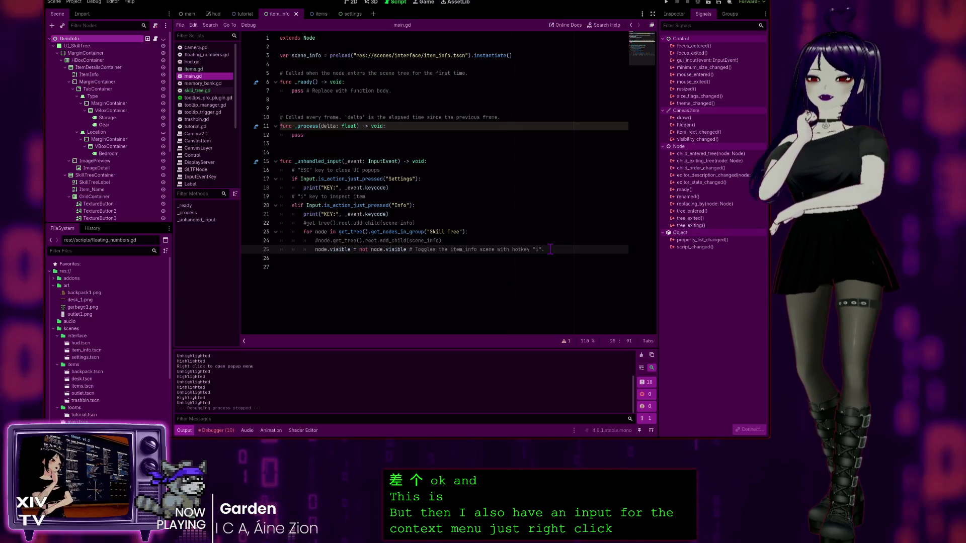
Add a branch below line 25 checking is_action_just_pressed for the Context Menu action
key(Return)
key(BackSpace)
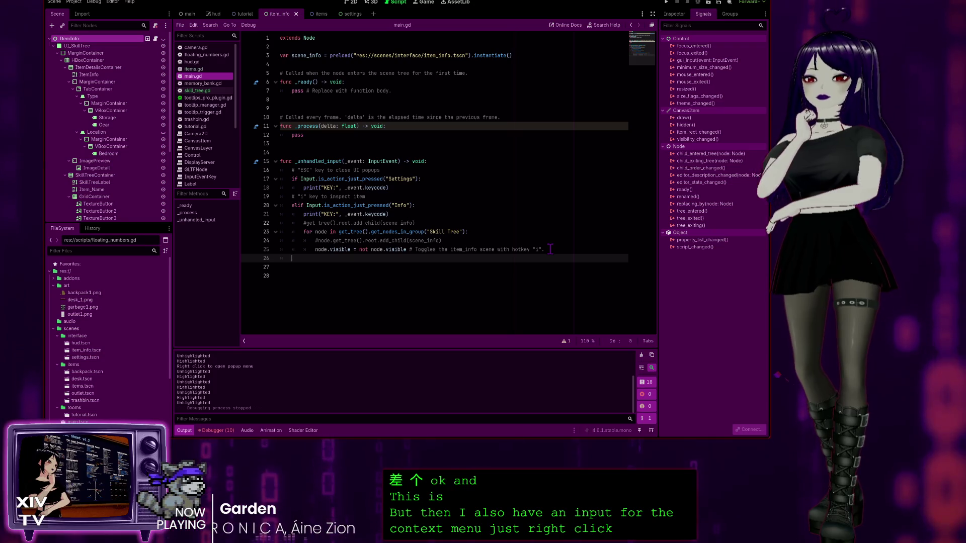
text(elif Input)
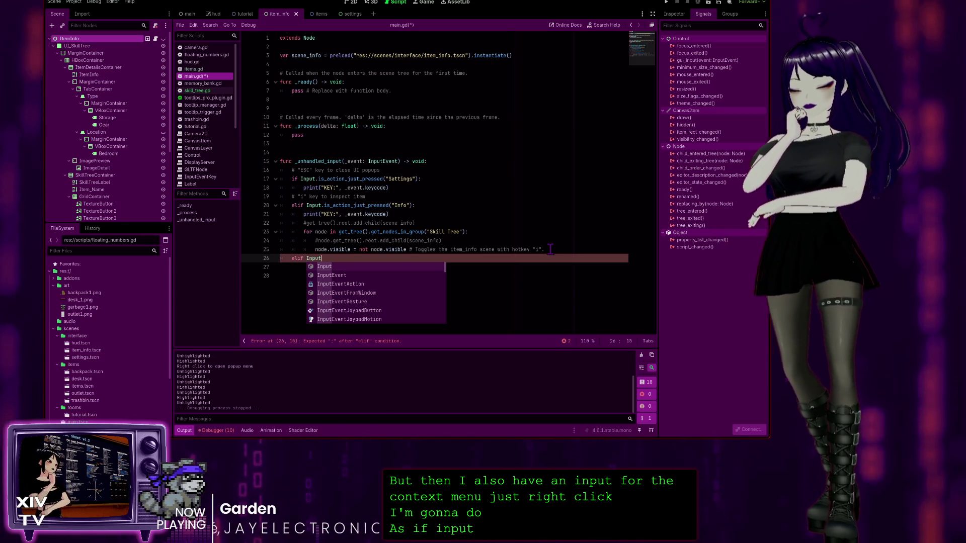
text(.)
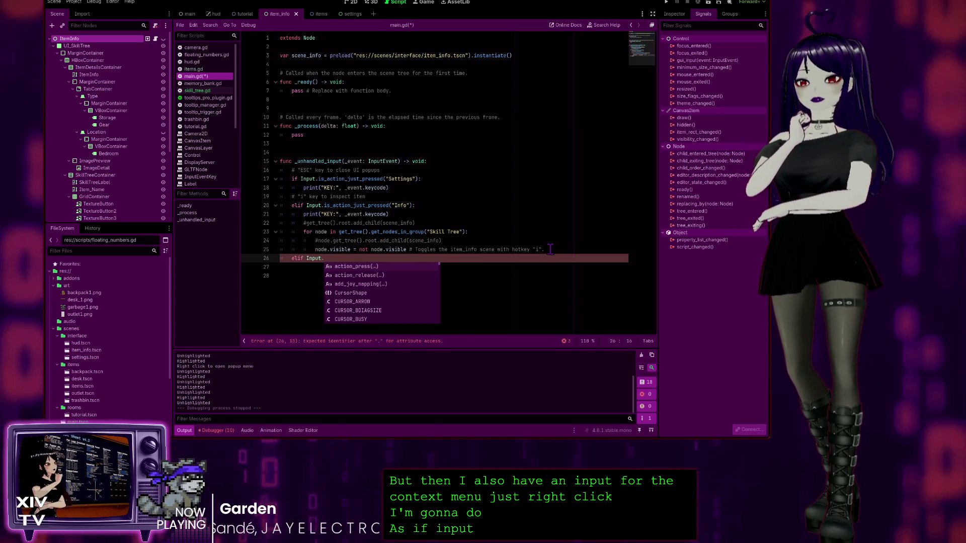
text(is)
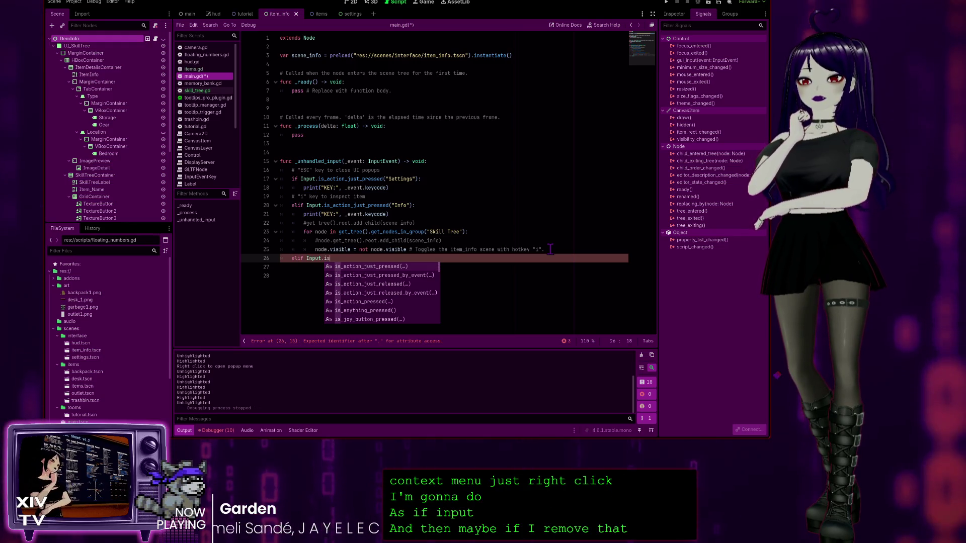
key(Return)
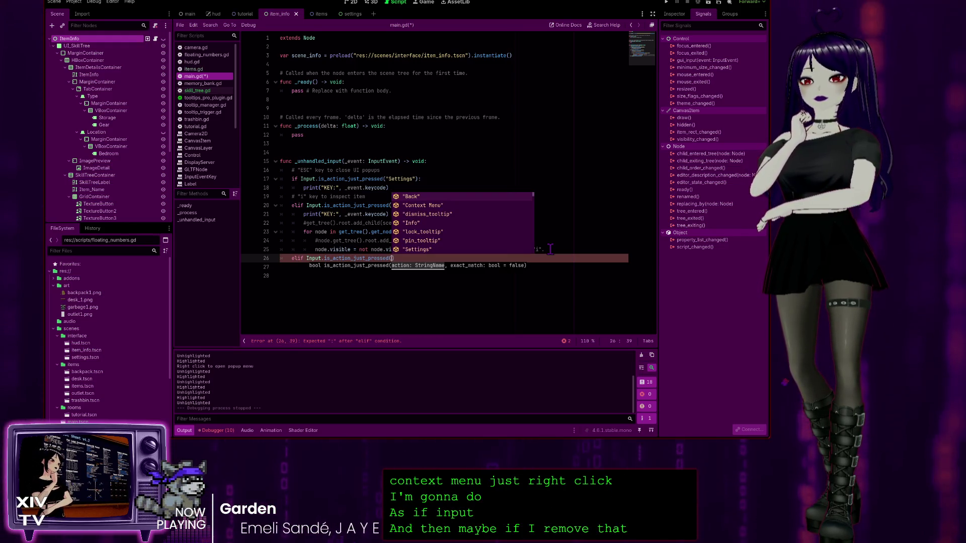
text(Context Menu")
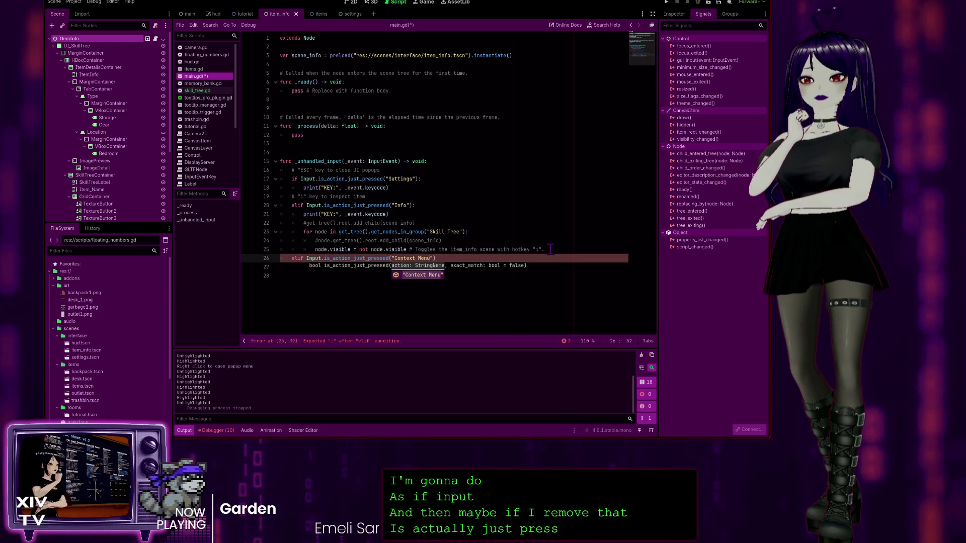
key(Return)
text():)
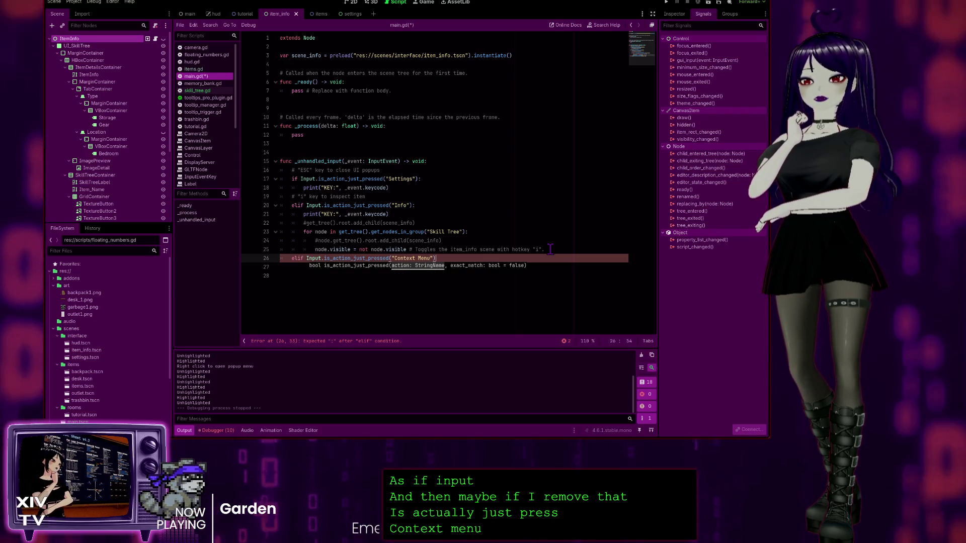
key(Return)
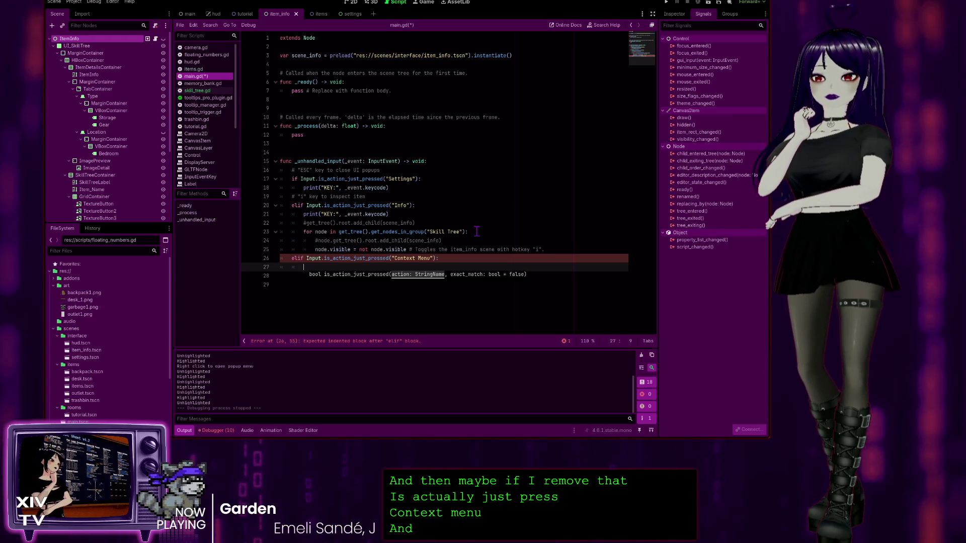
Copy the Skill Tree group for loop into the new Context Menu branch
drag(468, 232, 304, 232)
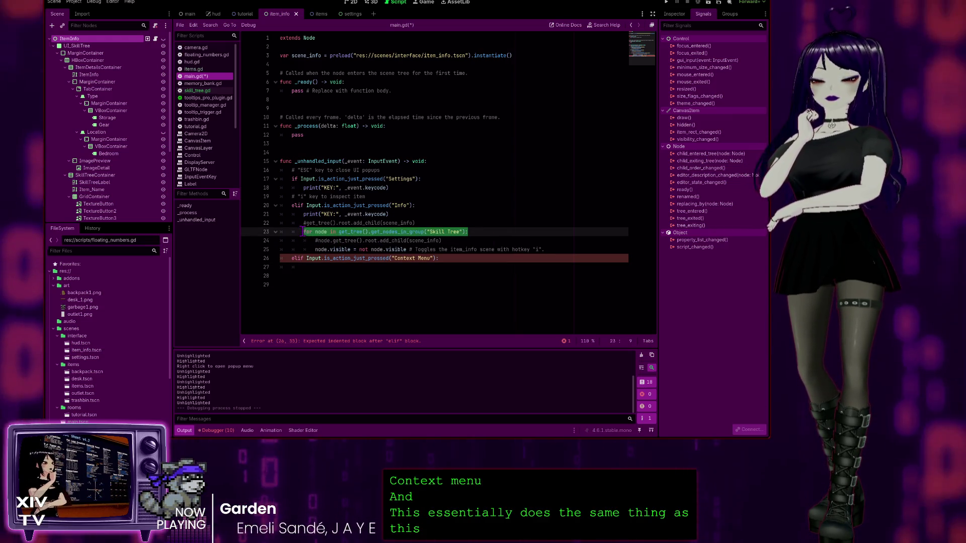
key(ctrl+c)
click(356, 268)
key(ctrl+v)
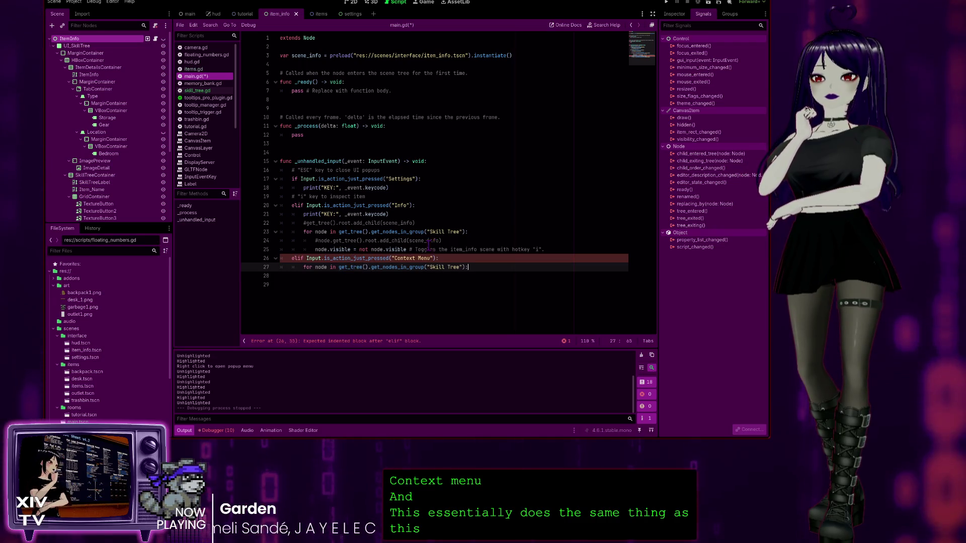
key(Return)
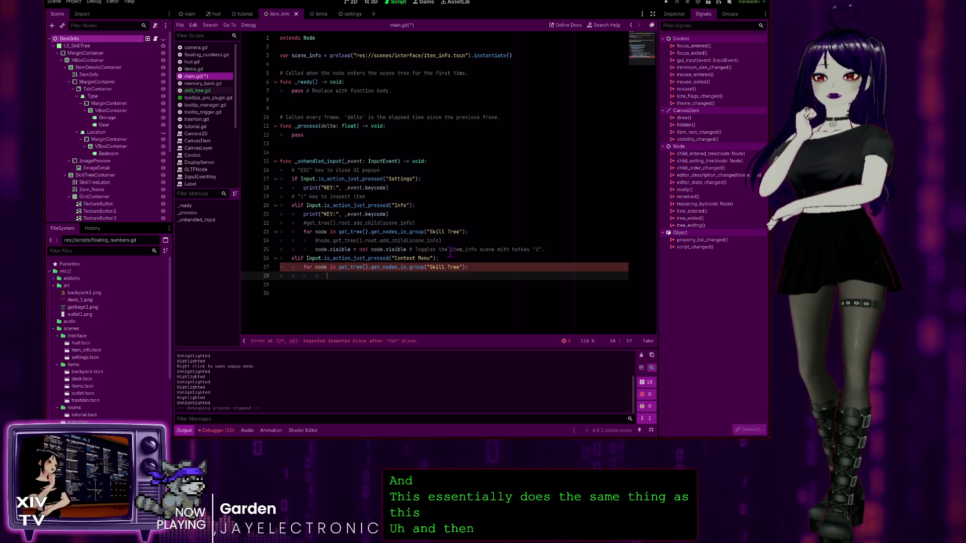
Check skill_tree.gd's inspect_item definition, then type inspect_item() as the loop body on line 28
drag(407, 250, 317, 249)
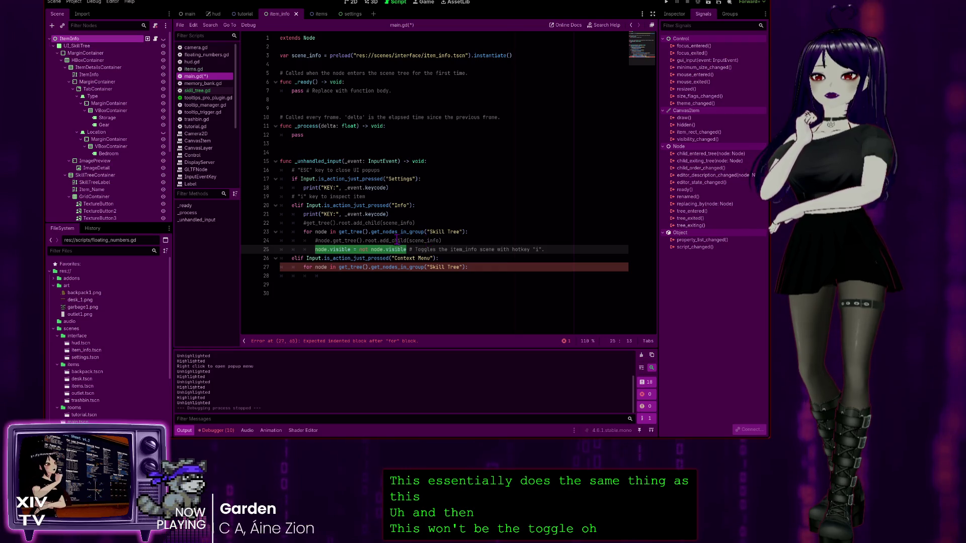
click(333, 275)
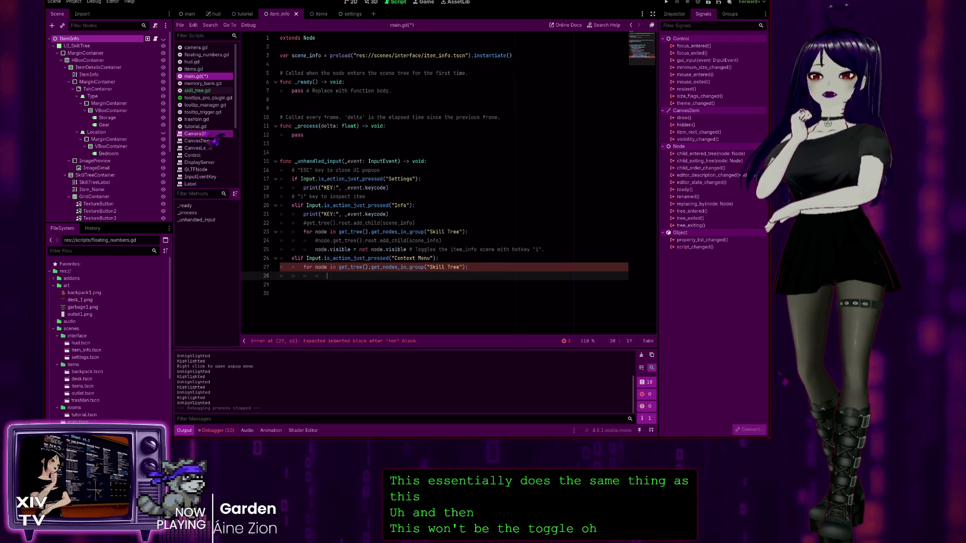
click(198, 91)
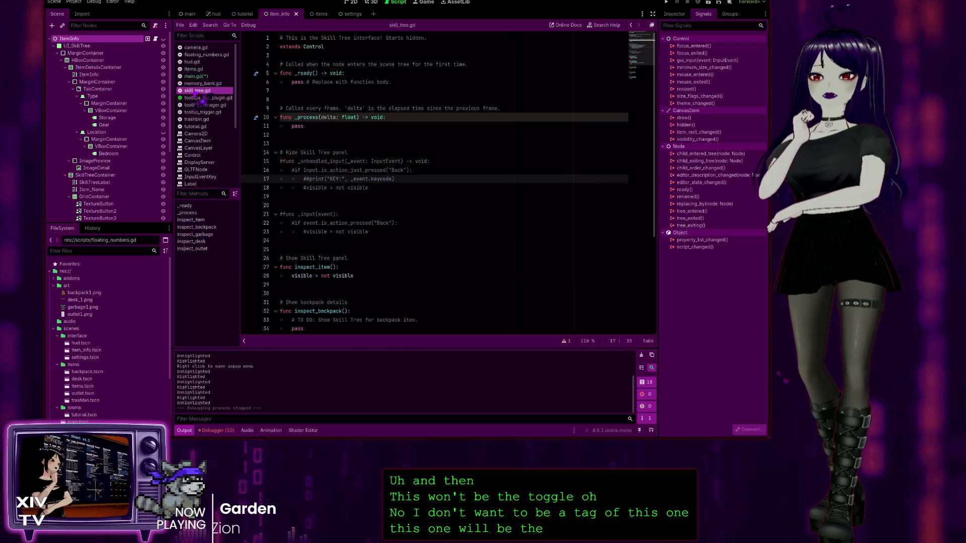
click(336, 267)
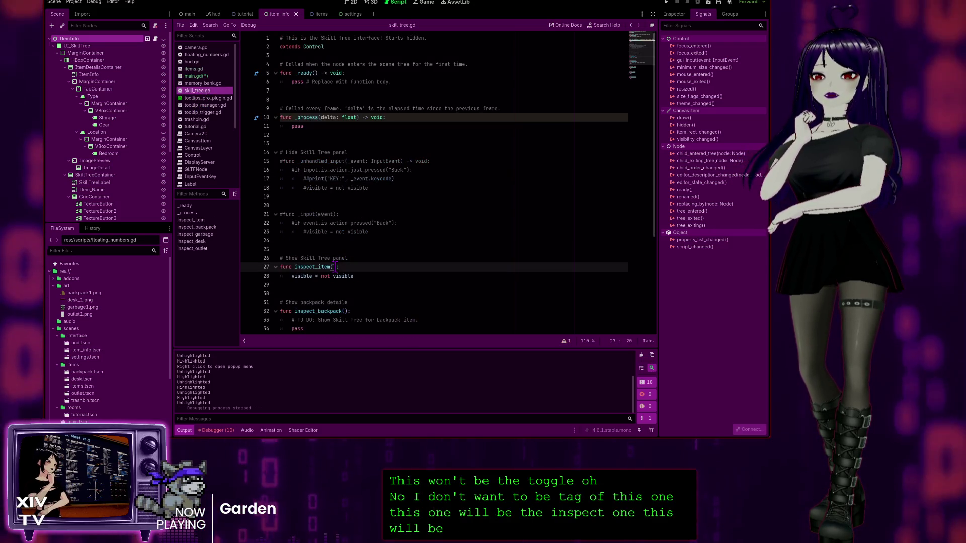
click(196, 76)
text(inspect)
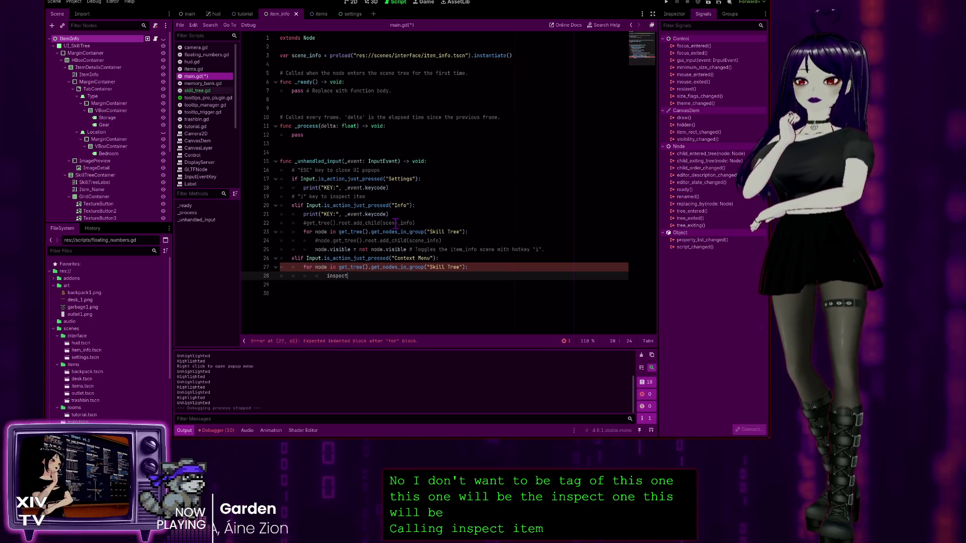
key(BackSpace)
key(BackSpace)
key(BackSpace)
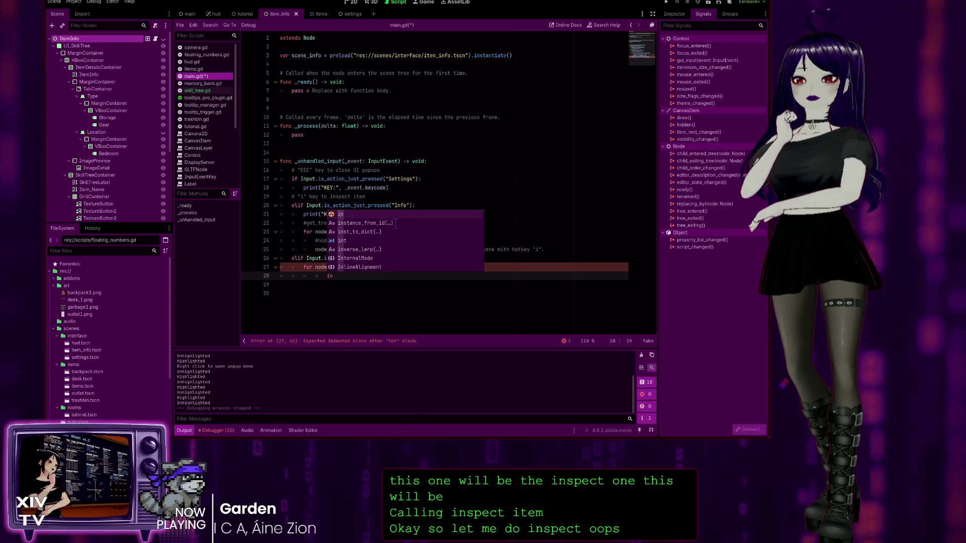
key(BackSpace)
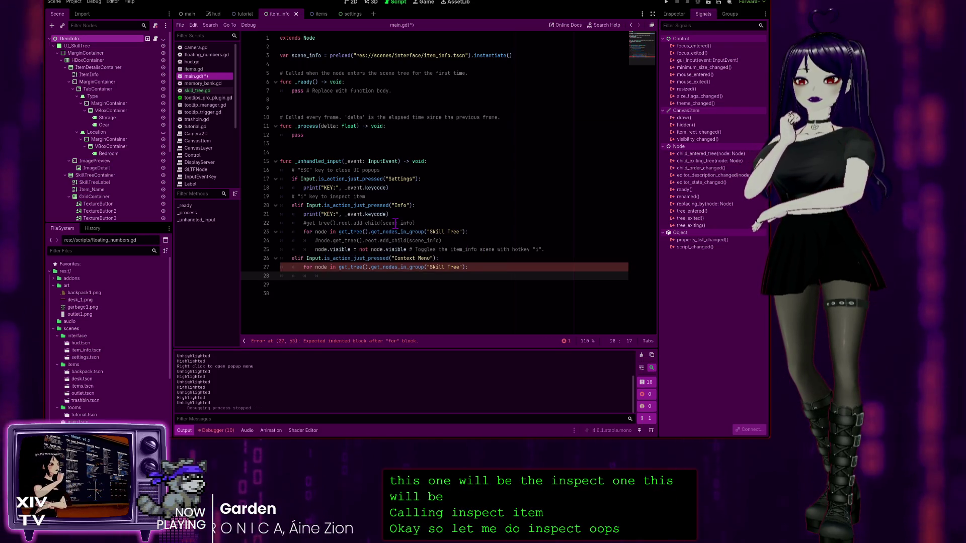
key(BackSpace)
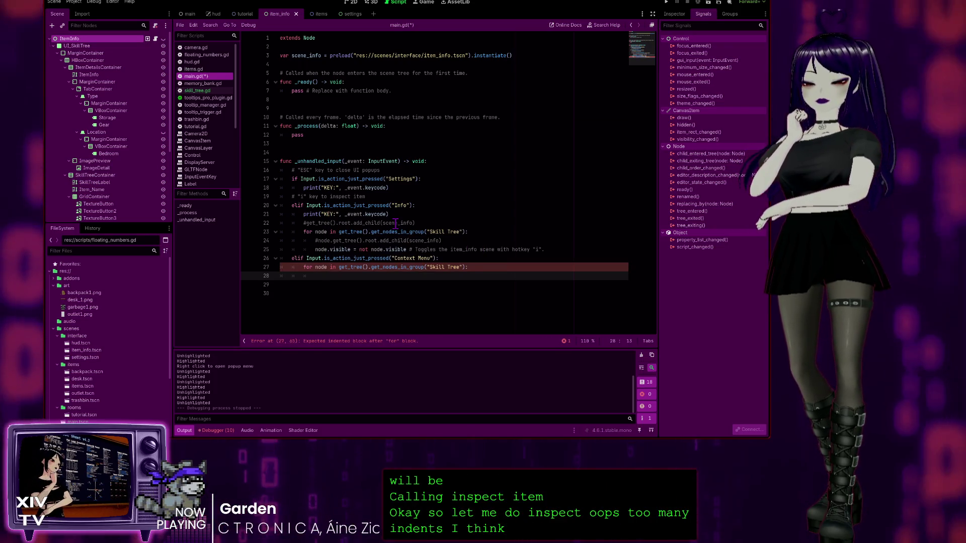
text(inspect_item)
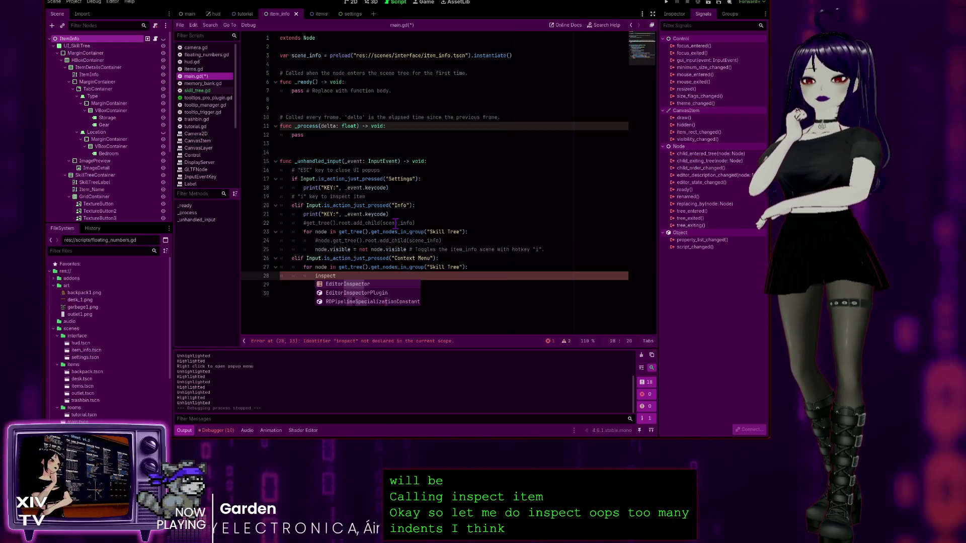
text(()
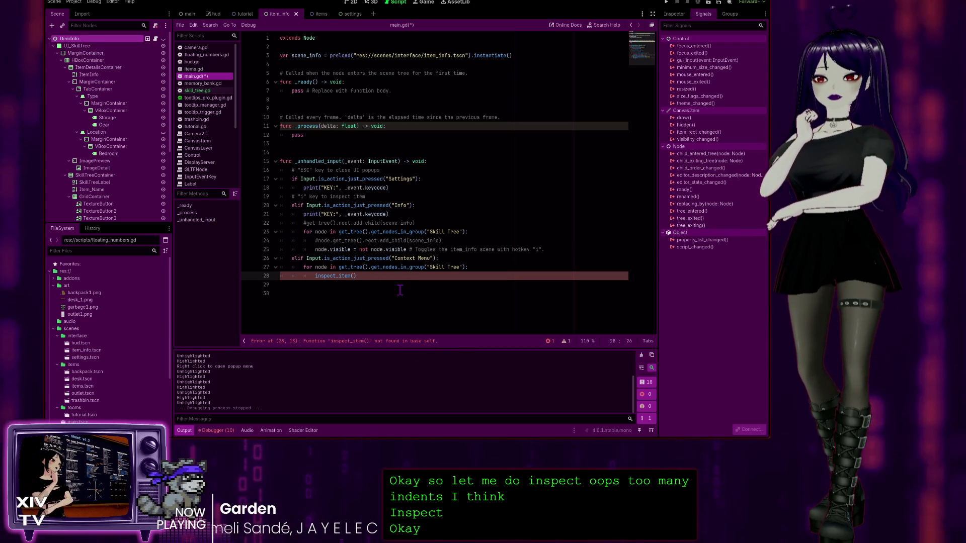
Look over skill_tree.gd's code again
click(199, 91)
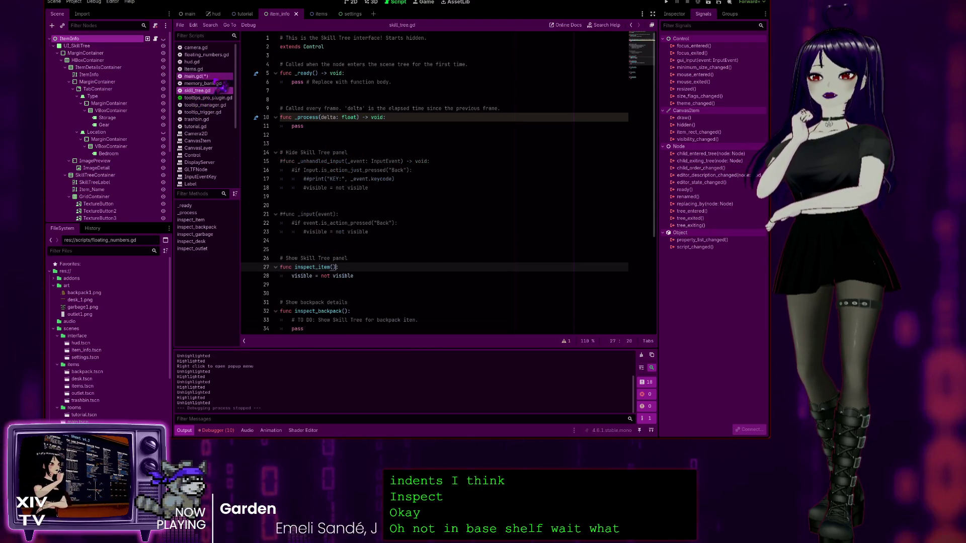
click(201, 76)
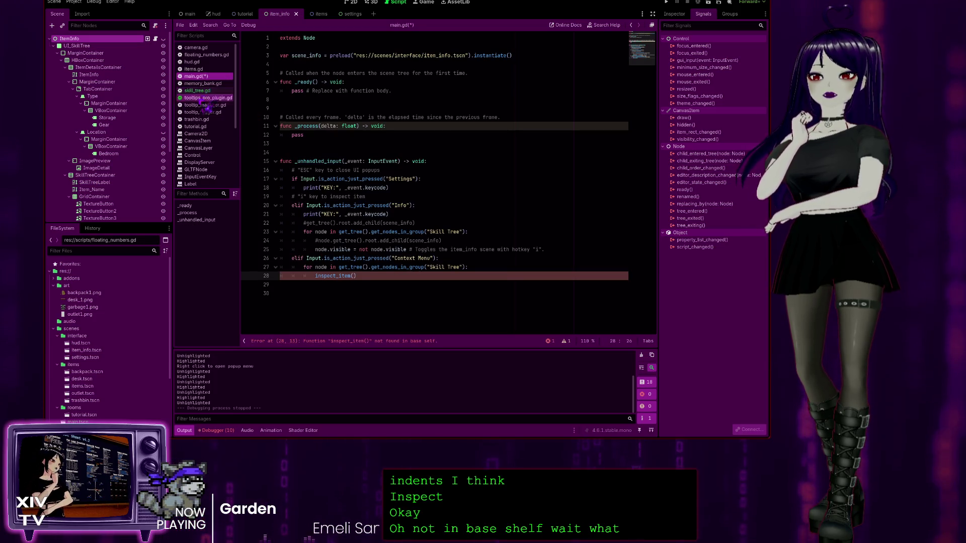
click(207, 105)
click(204, 91)
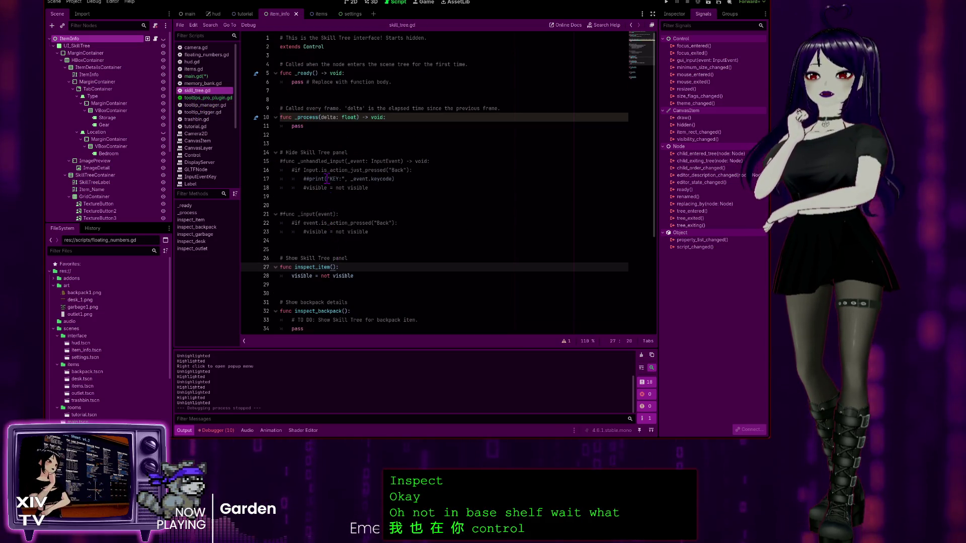
scroll(341, 215, down, 4)
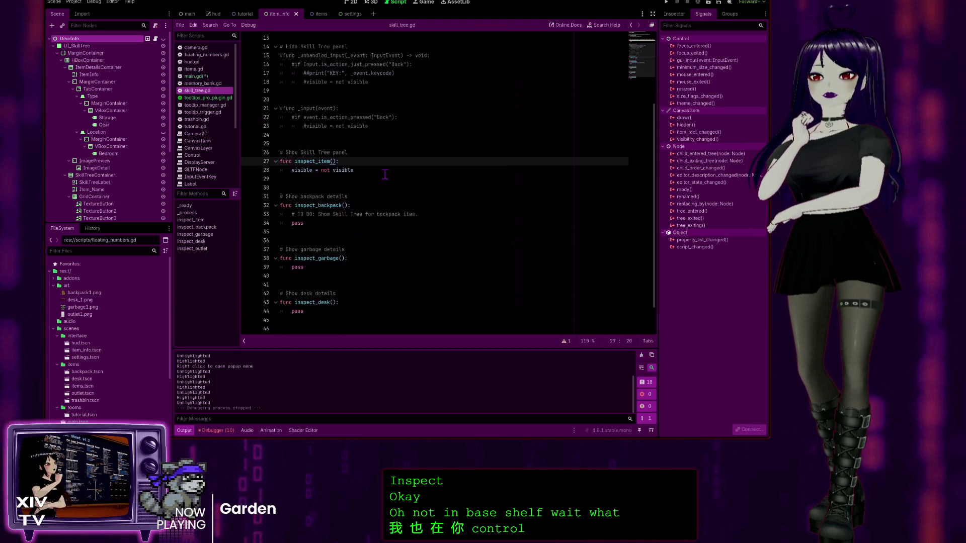
scroll(353, 151, up, 4)
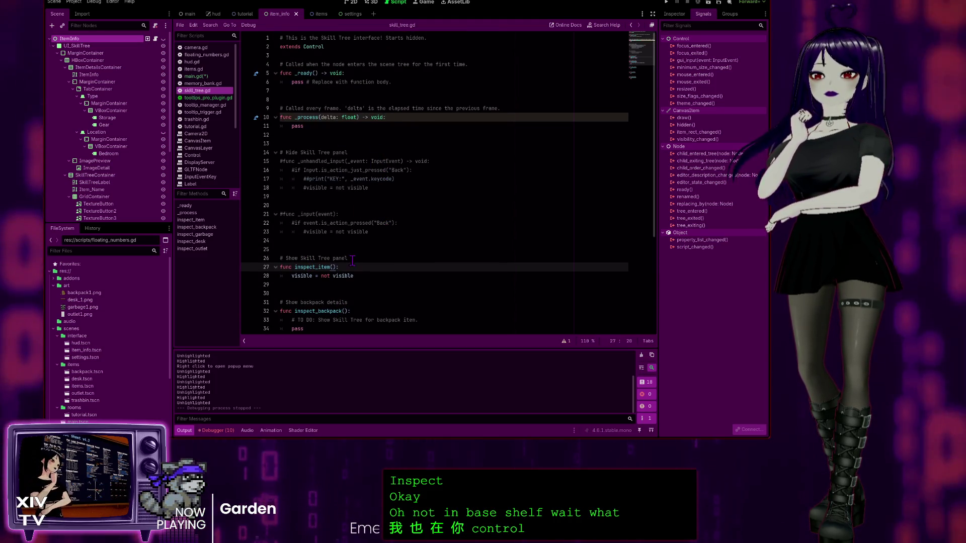
Change line 8 of items.gd to 'item : Items', then return to main.gd
click(202, 76)
click(199, 69)
scroll(420, 188, down, 9)
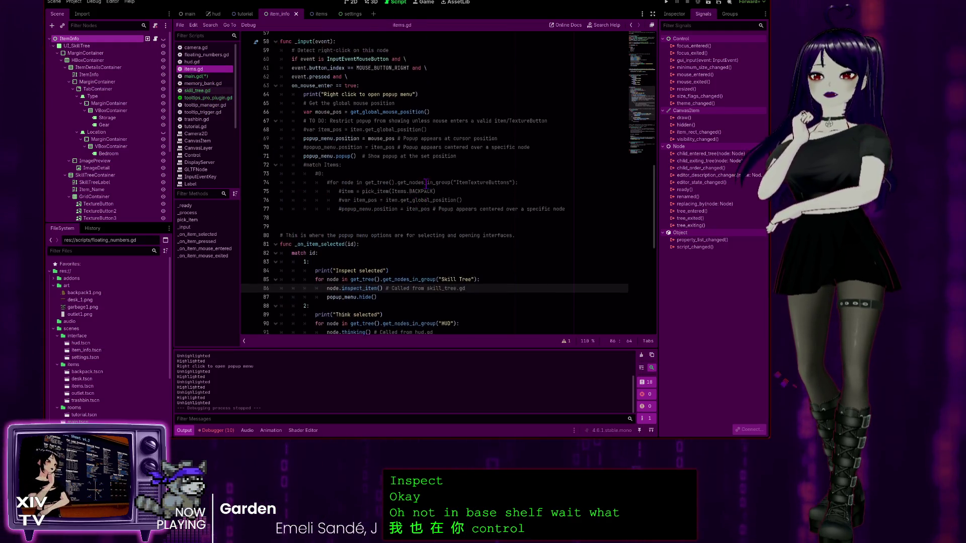
scroll(421, 187, up, 9)
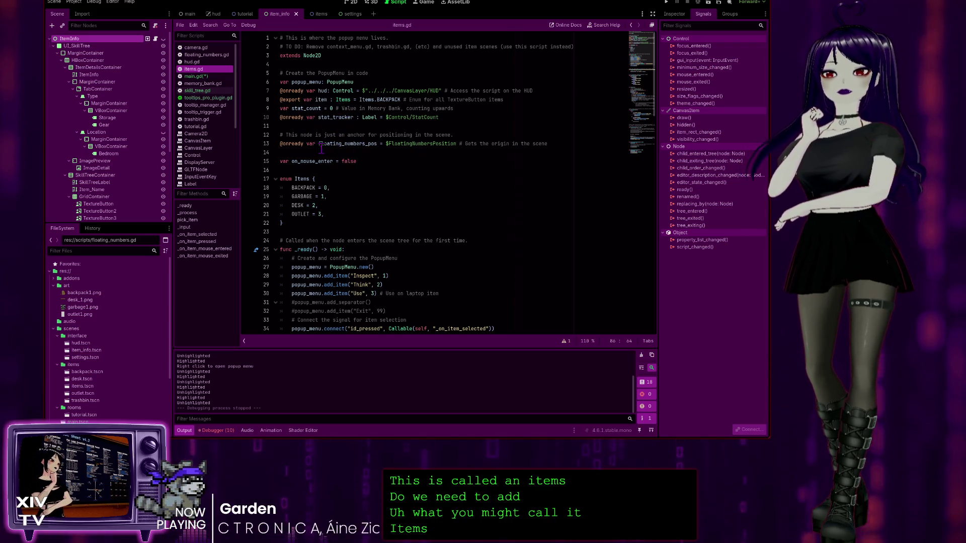
click(350, 99)
text(s)
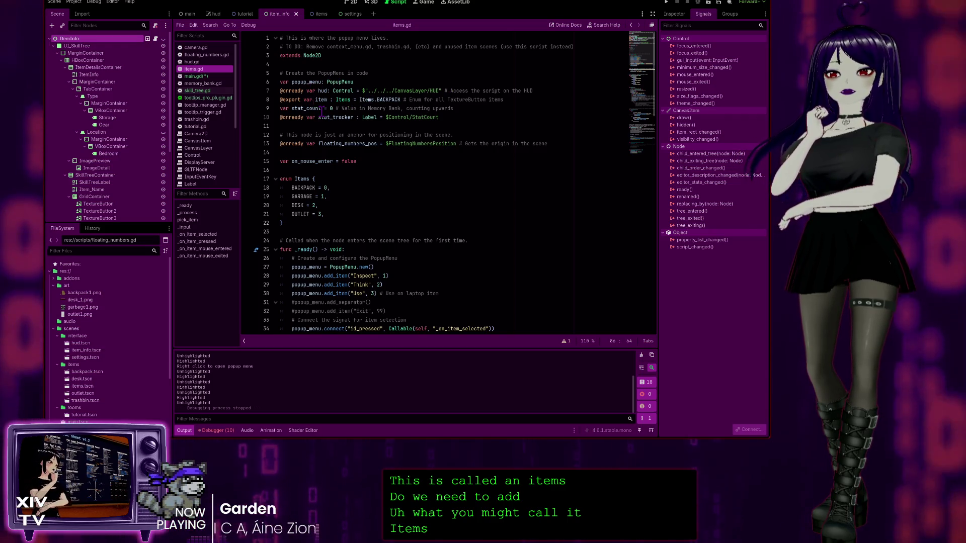
click(202, 76)
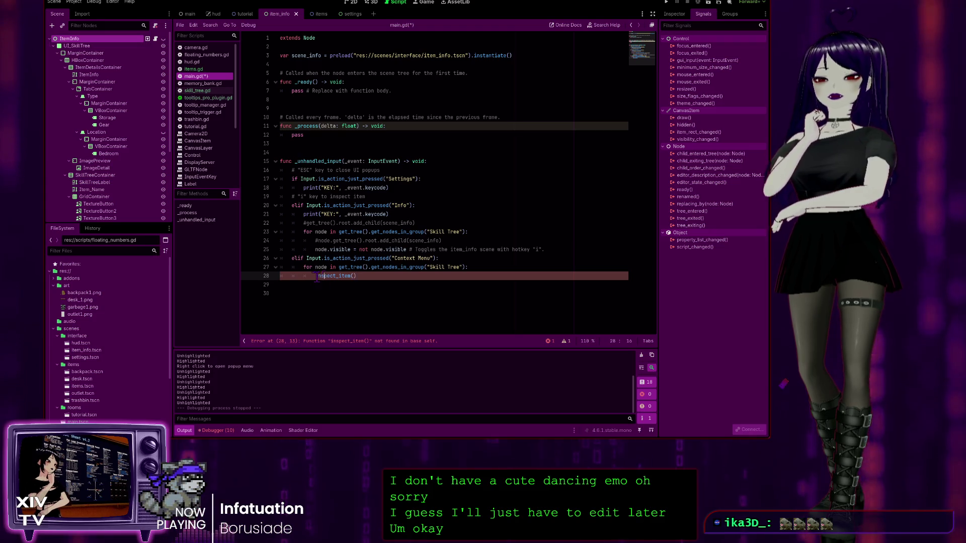
Delete the stray space before inspect_item() on line 28 and open the Node class documentation
click(318, 275)
key(BackSpace)
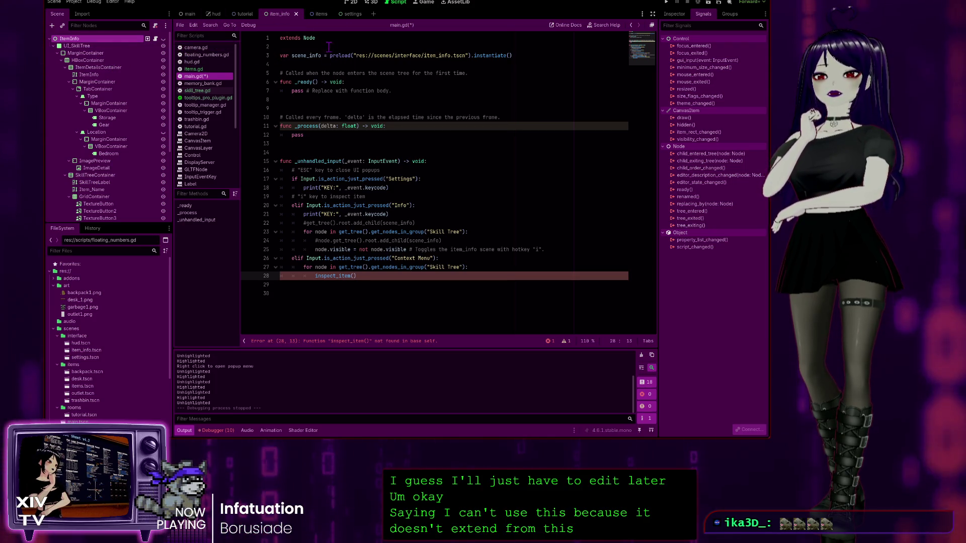
double_click(307, 38)
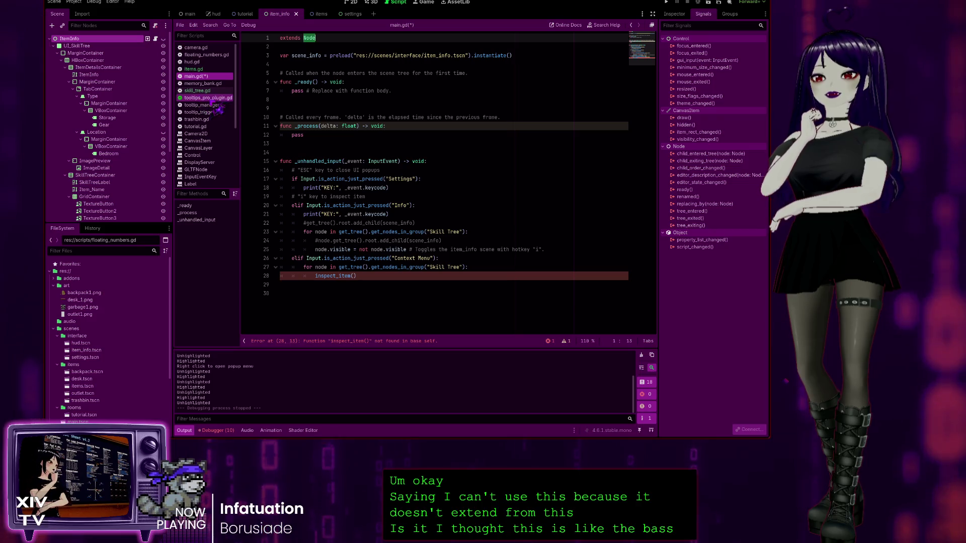
click(200, 92)
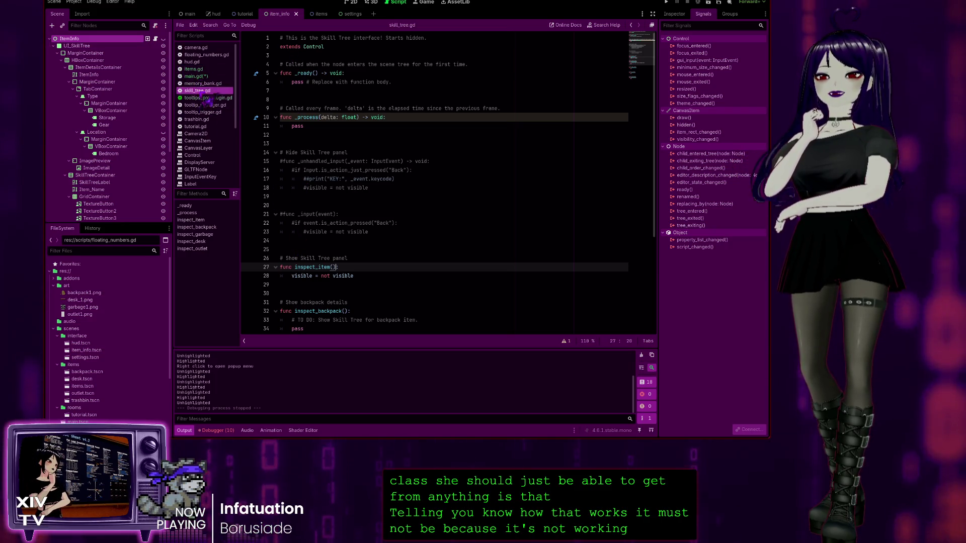
click(196, 76)
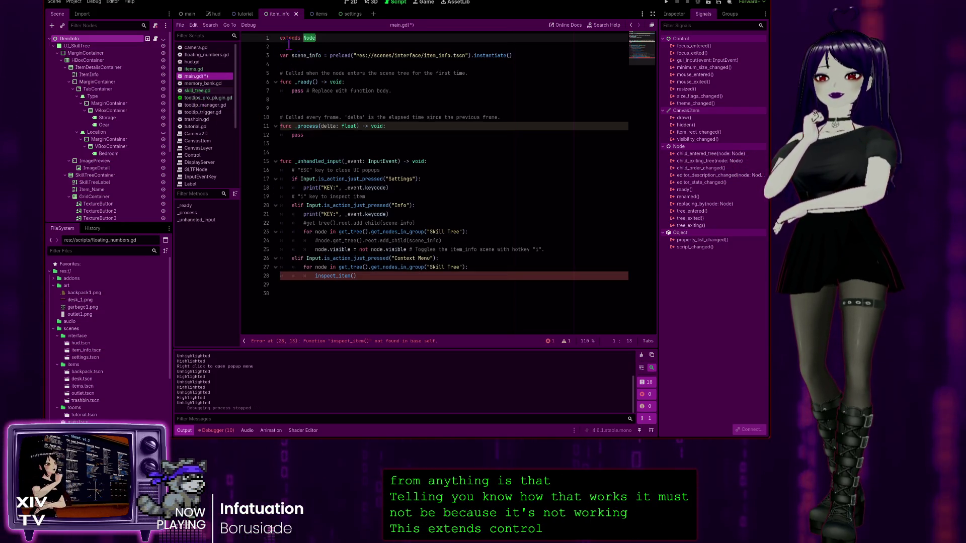
ctrl+click(308, 38)
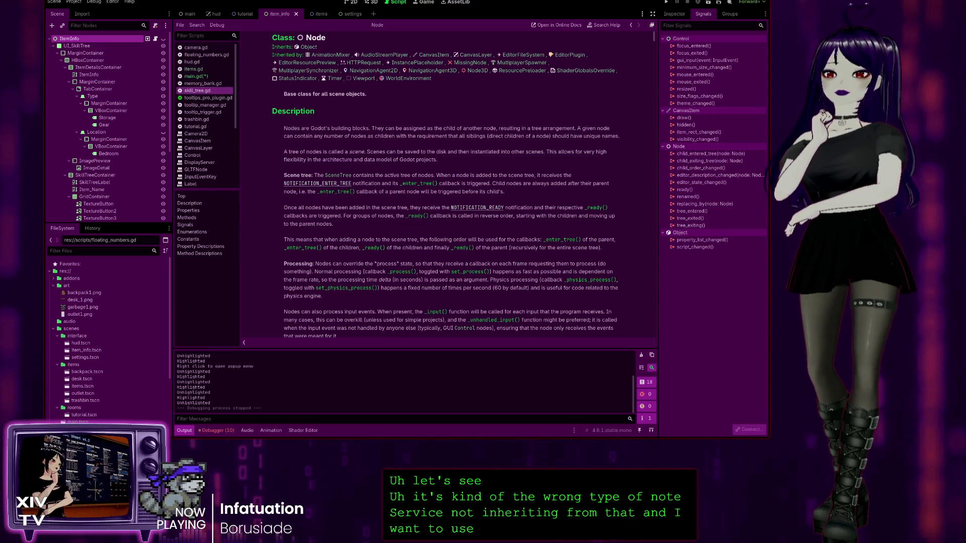
click(197, 76)
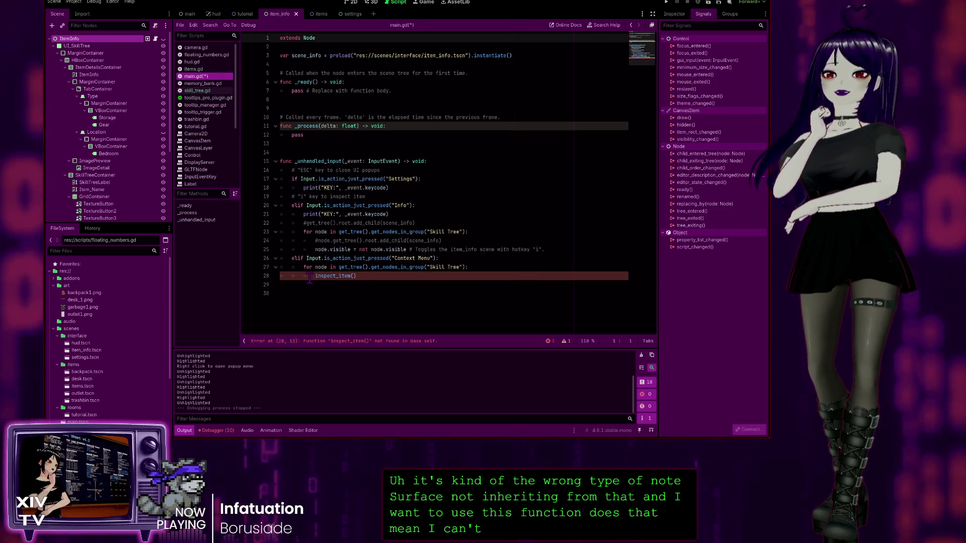
Check the items and item_info scenes and skill_tree.gd's inspect_item, then return to main.gd line 25
click(387, 277)
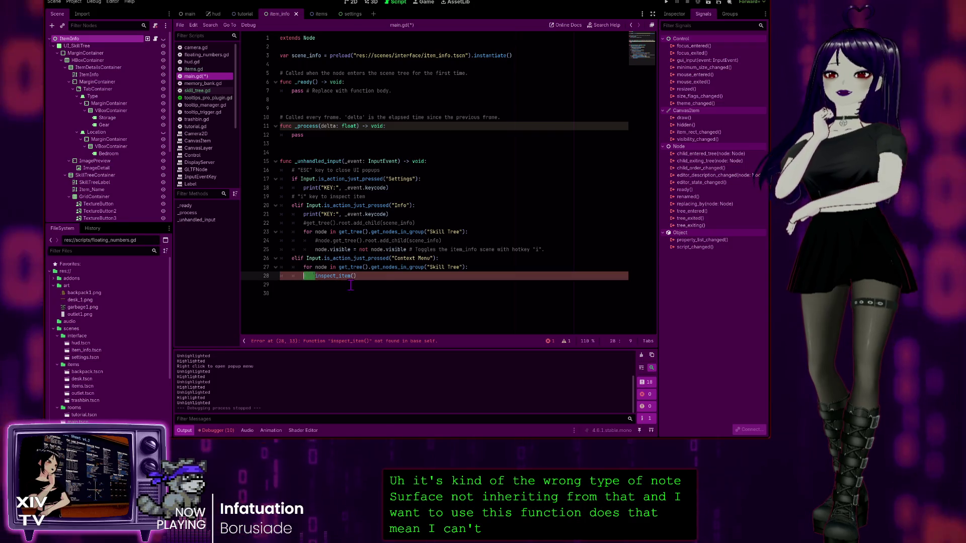
click(325, 15)
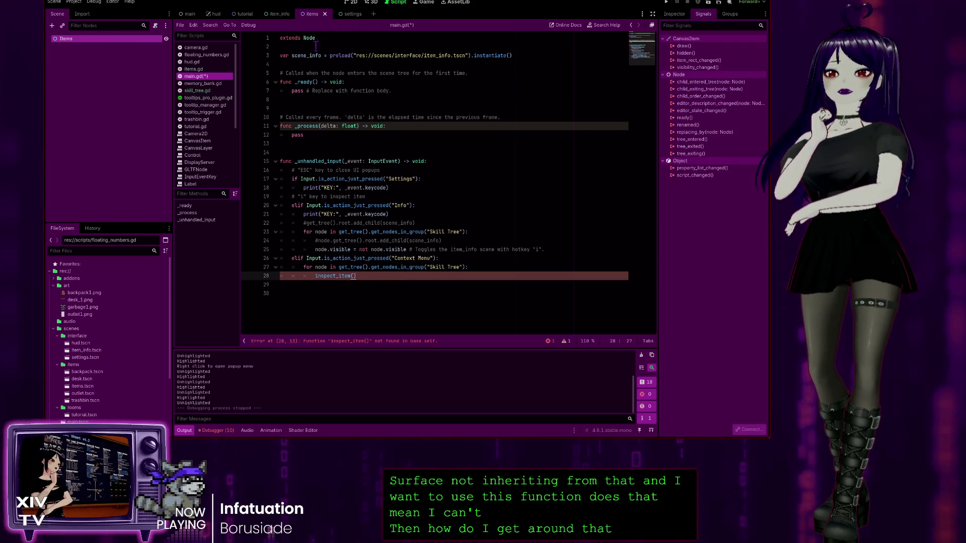
click(282, 14)
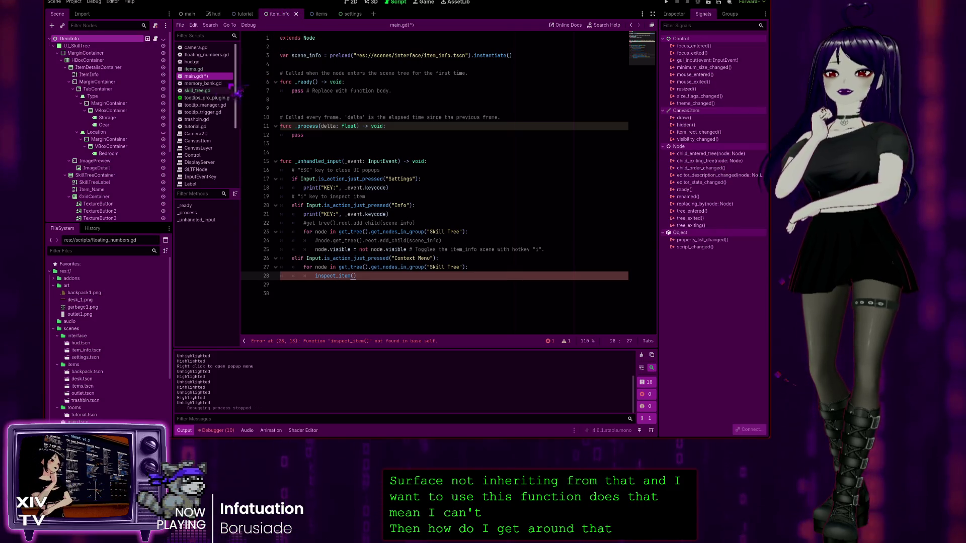
click(197, 90)
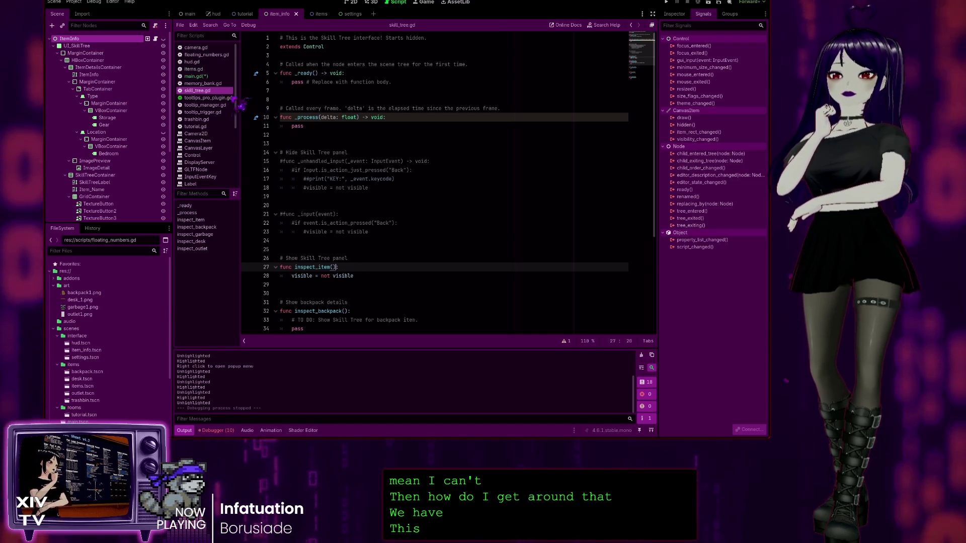
click(201, 76)
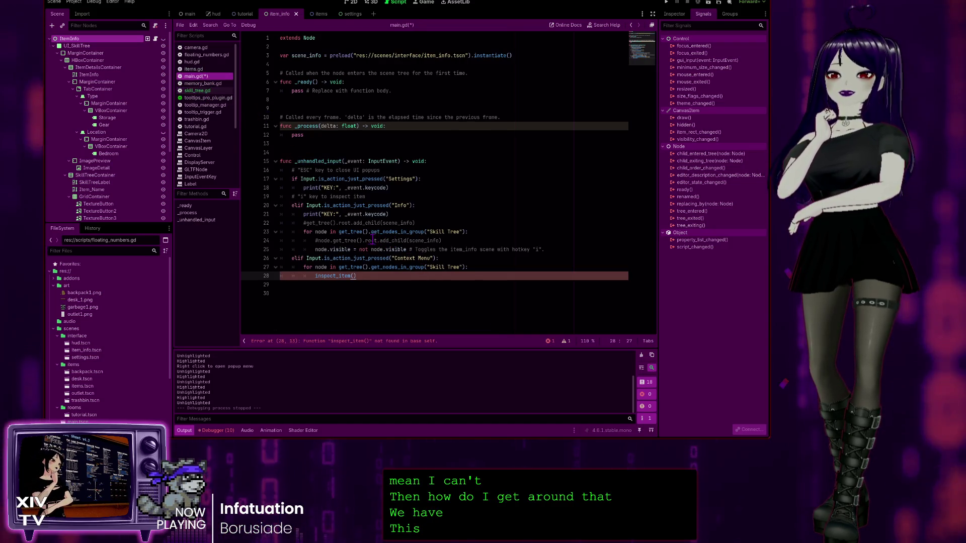
click(316, 250)
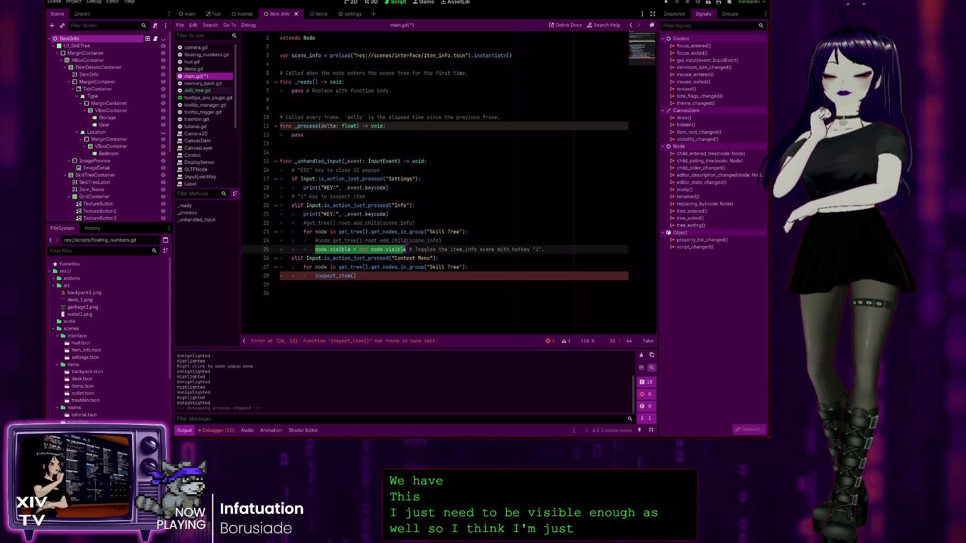
Replace inspect_item() on line 28 with 'node.visible = not node.visible' copied from line 25
key(ctrl+c)
drag(384, 276, 316, 276)
key(ctrl+v)
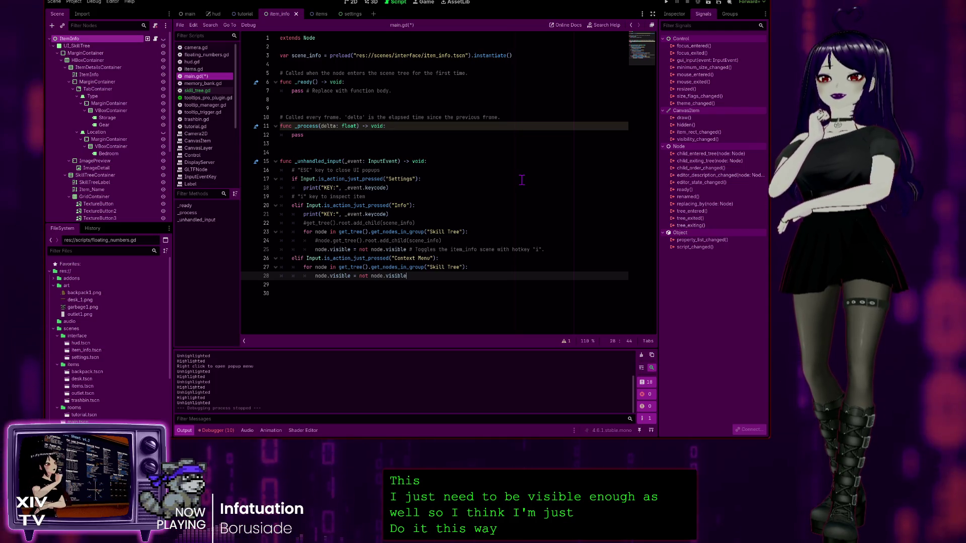
click(482, 235)
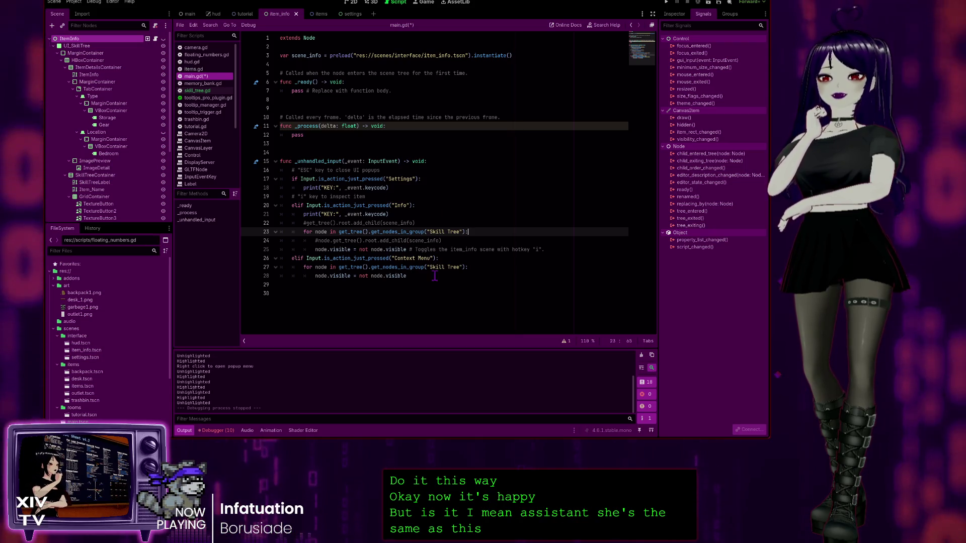
click(458, 259)
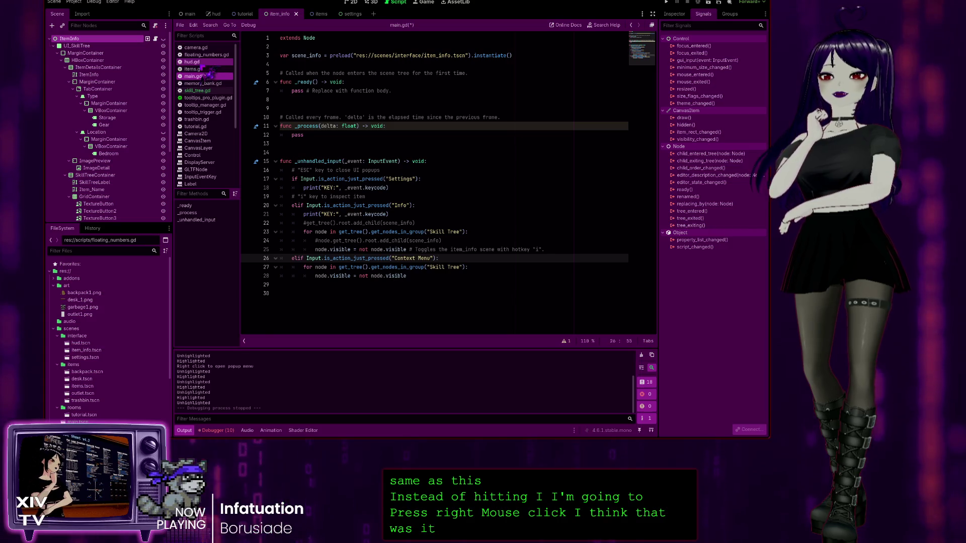
Glance at hud.gd and items.gd, then save main.gd with Ctrl+S
click(201, 62)
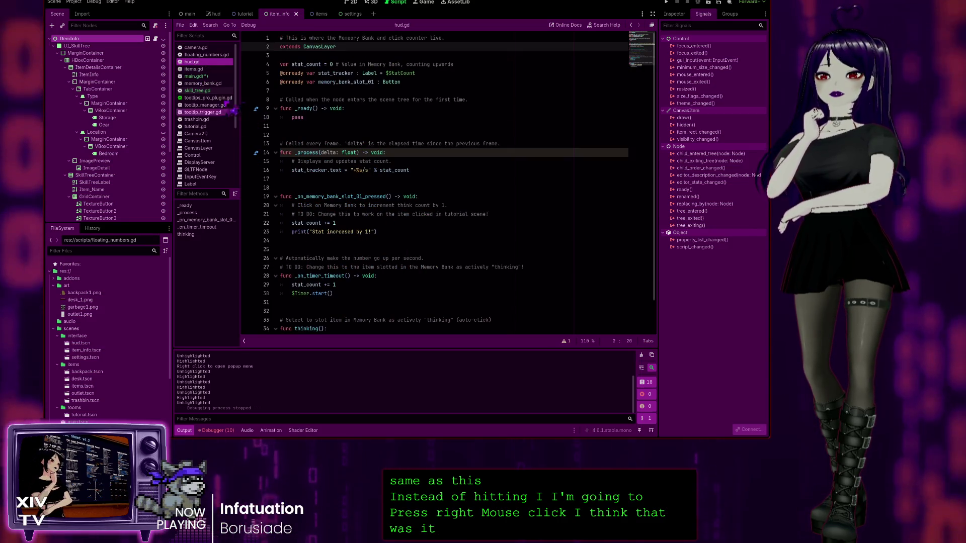
click(197, 69)
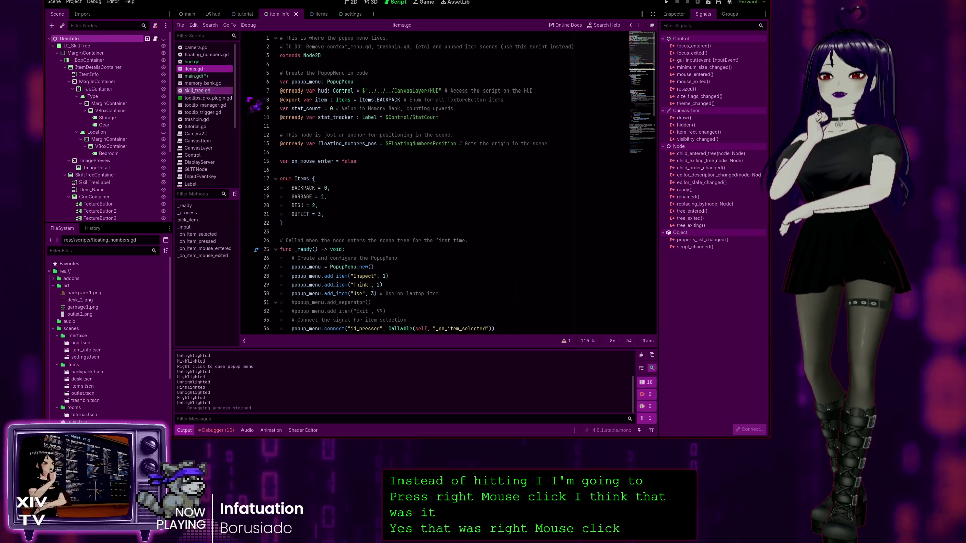
scroll(377, 196, down, 3)
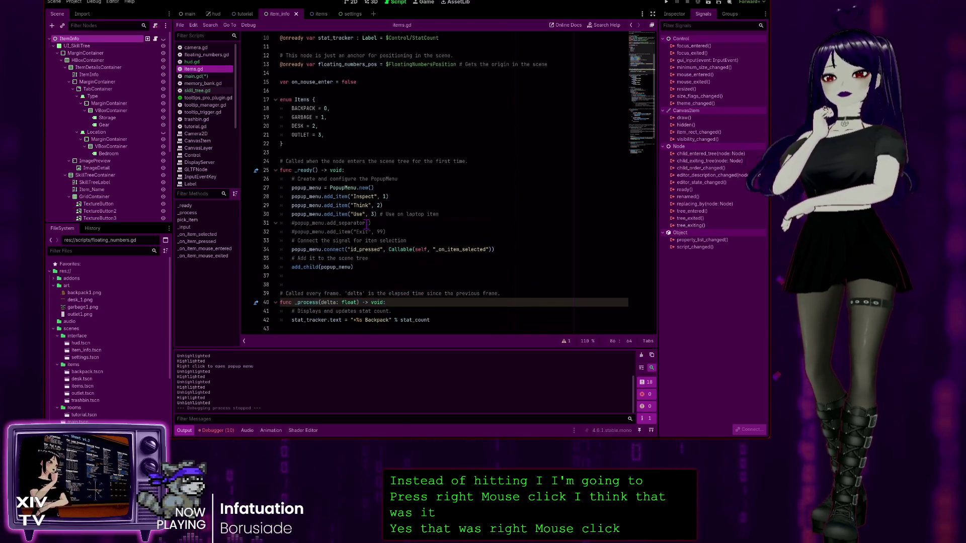
click(203, 76)
key(ctrl+s)
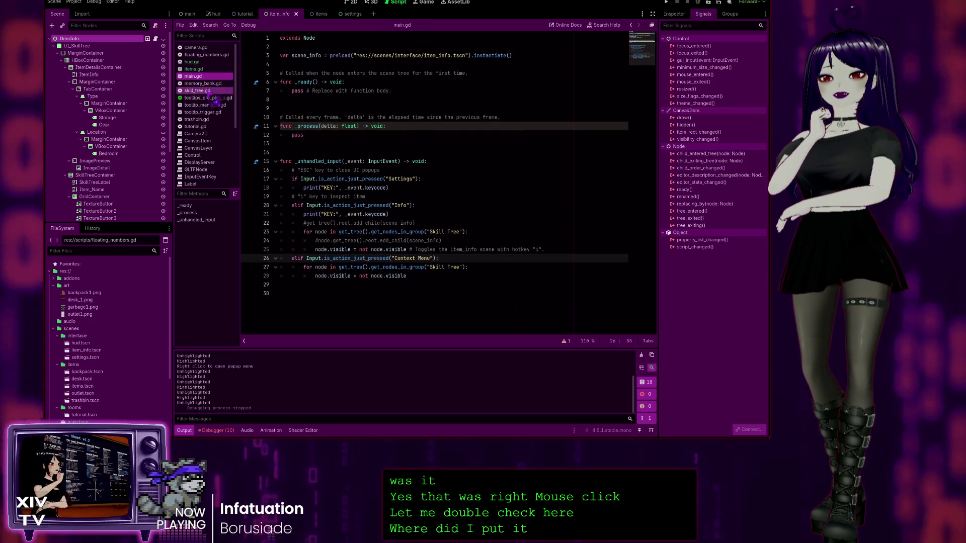
Review memory_bank.gd and skill_tree.gd, then come back to main.gd
click(203, 83)
click(201, 91)
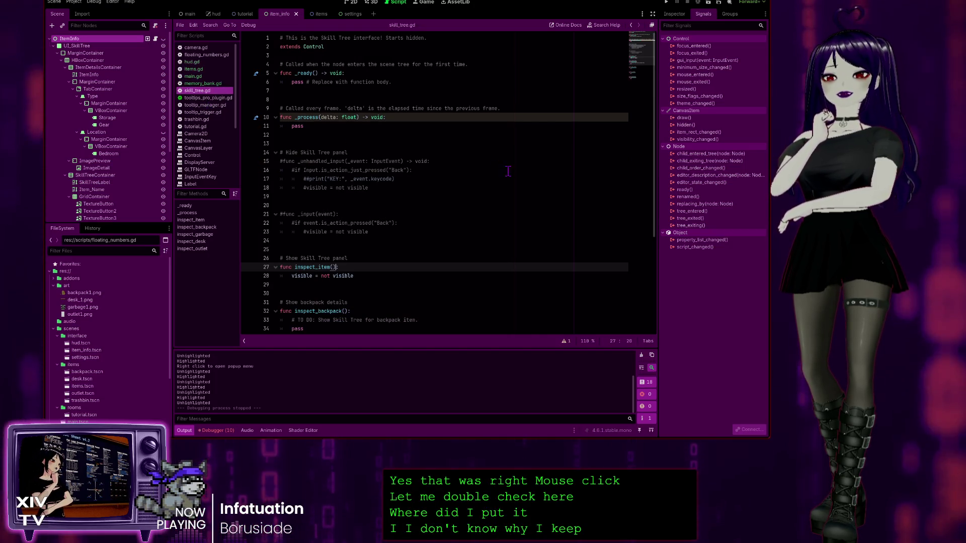
scroll(465, 229, down, 5)
scroll(463, 230, up, 5)
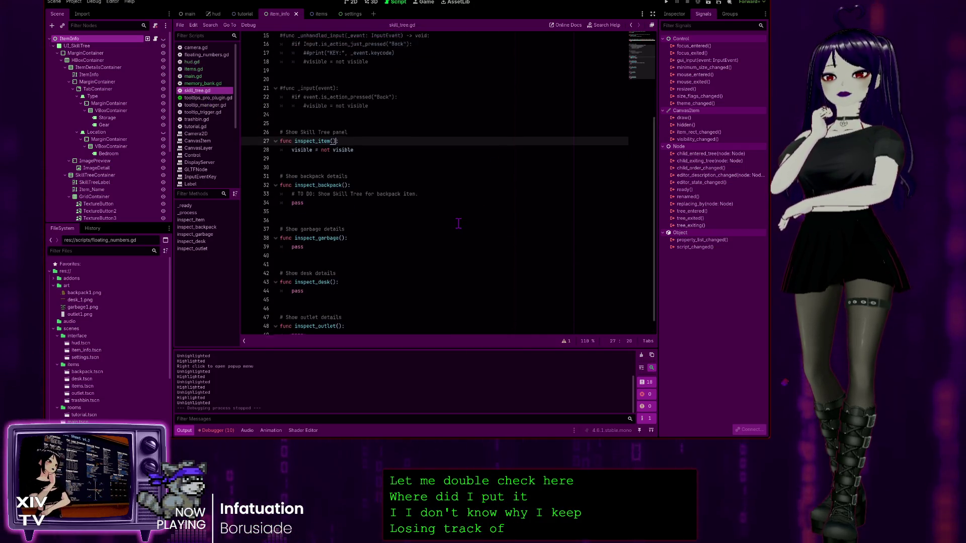
click(193, 69)
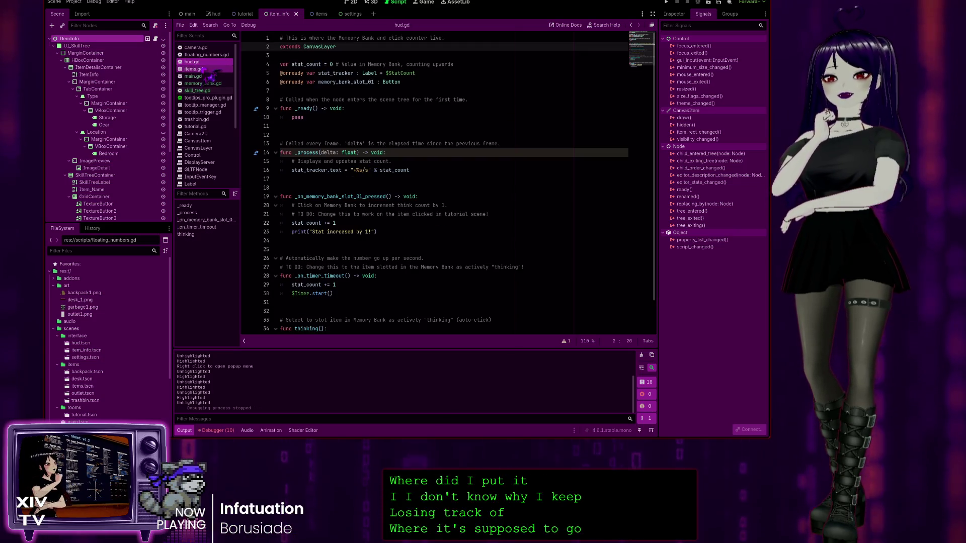
click(192, 76)
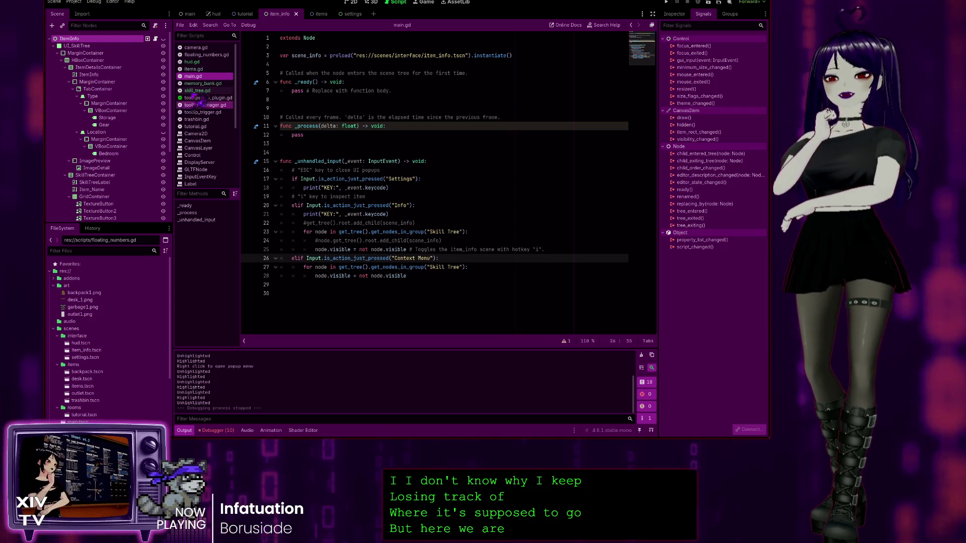
Compare items.gd's right-click detection in _input with skill_tree.gd and hud.gd
click(195, 70)
scroll(385, 128, down, 7)
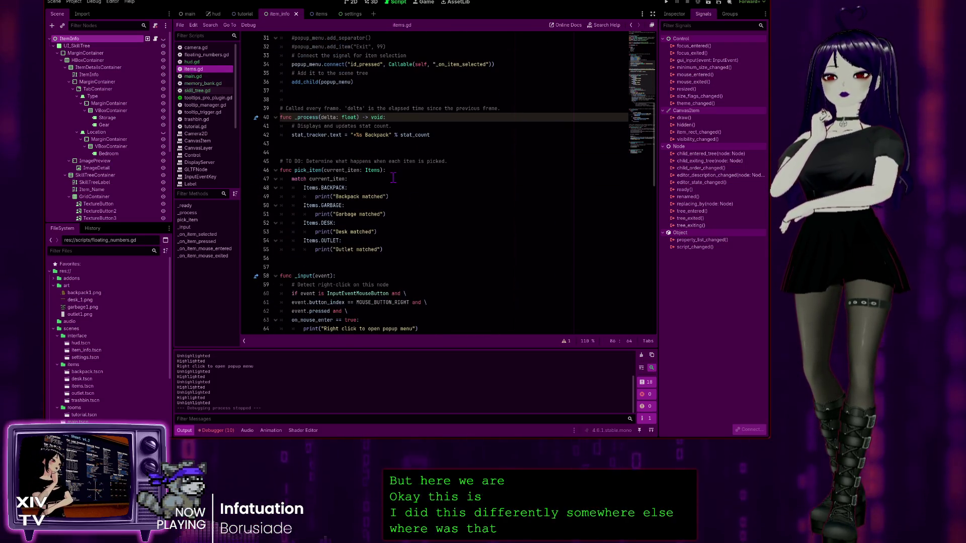
scroll(393, 177, down, 7)
click(322, 99)
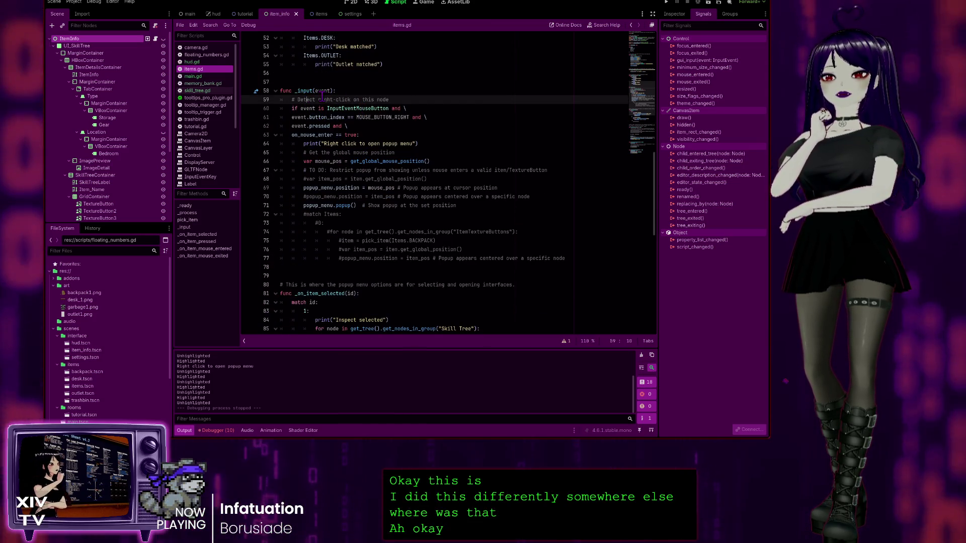
click(203, 93)
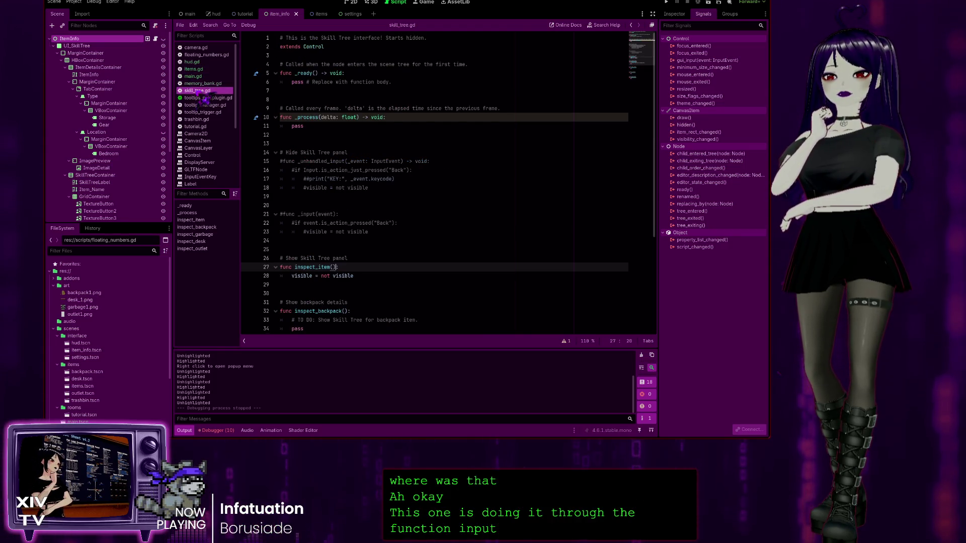
click(193, 69)
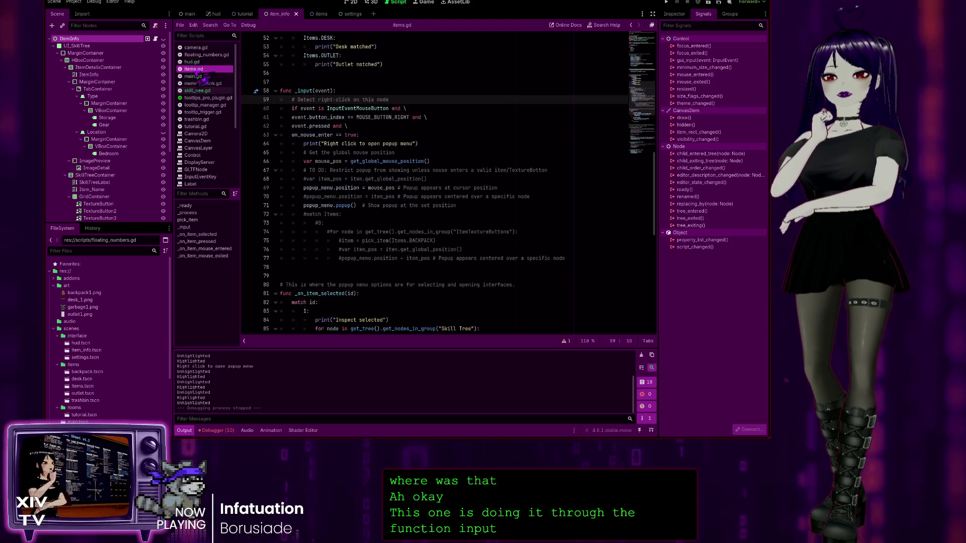
click(191, 62)
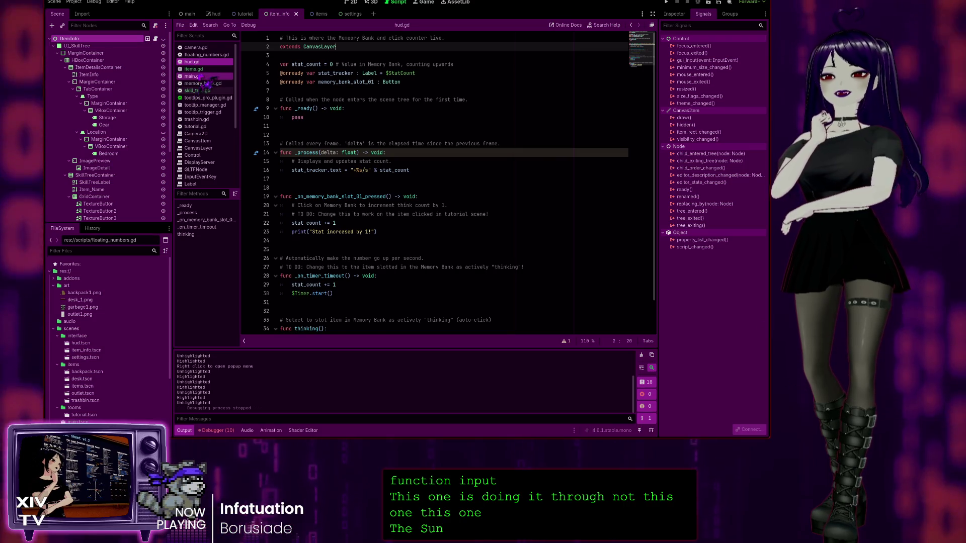
click(194, 69)
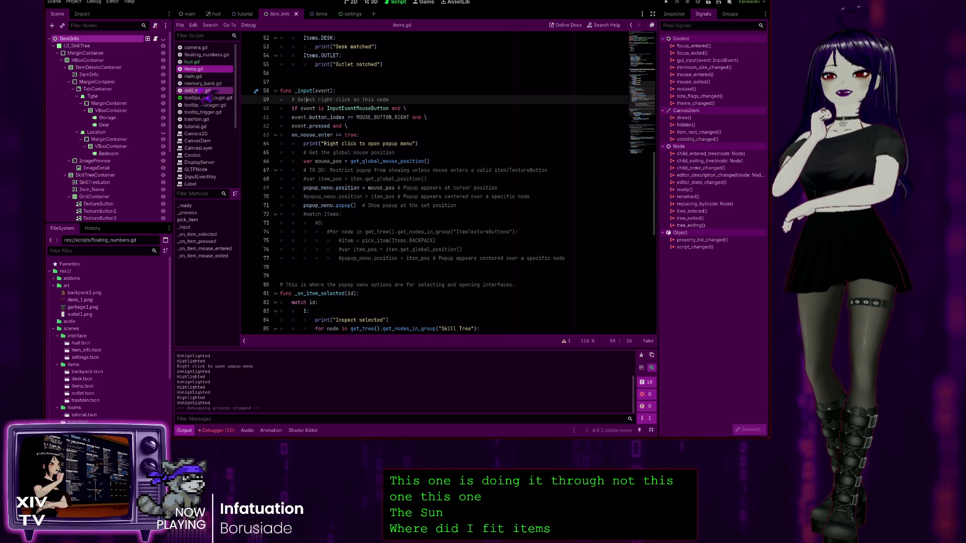
click(201, 91)
scroll(400, 153, down, 5)
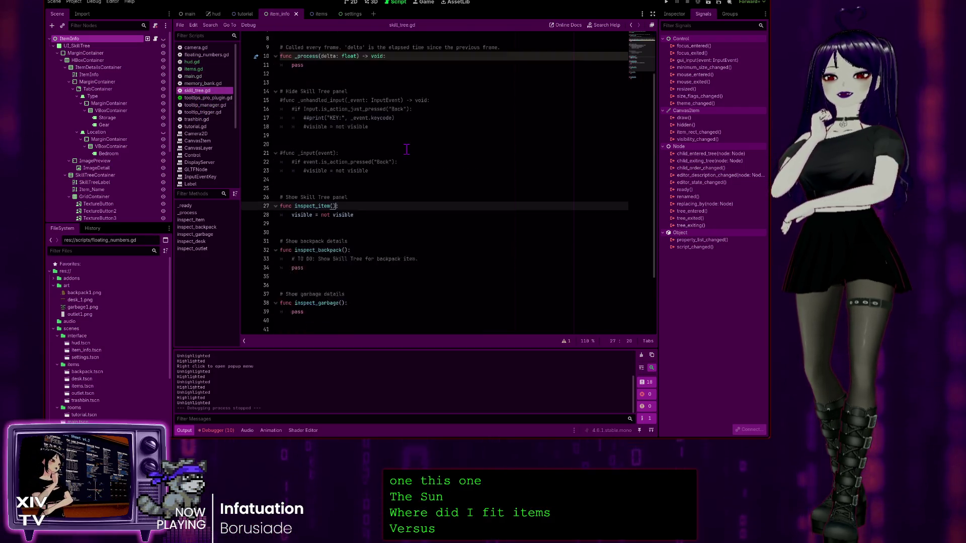
scroll(398, 156, up, 5)
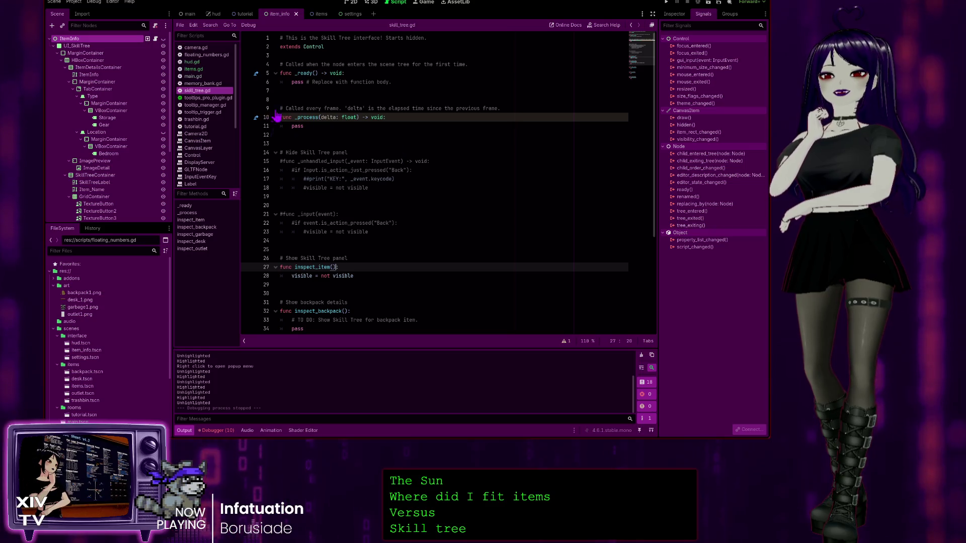
click(194, 76)
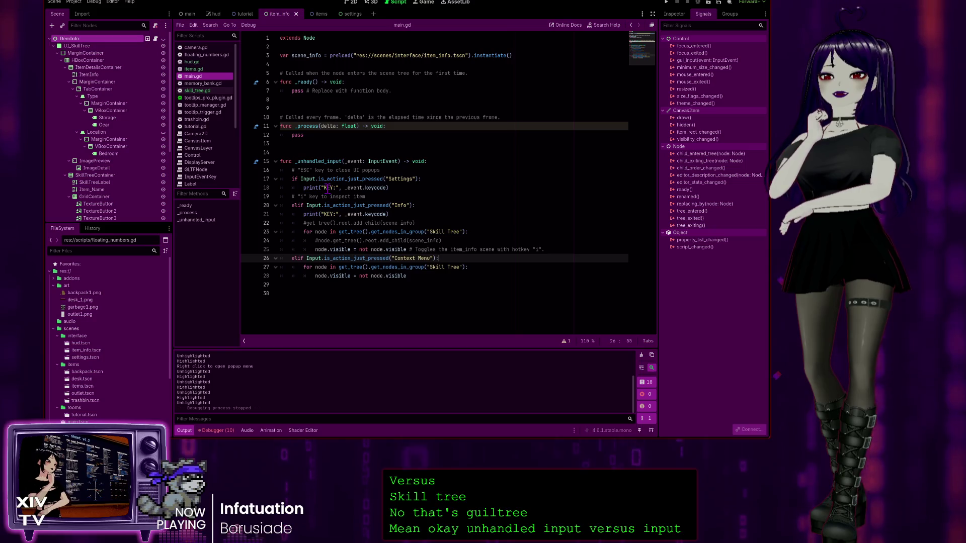
Examine the event parameter of items.gd's _input, then return to the end of main.gd line 28
click(194, 69)
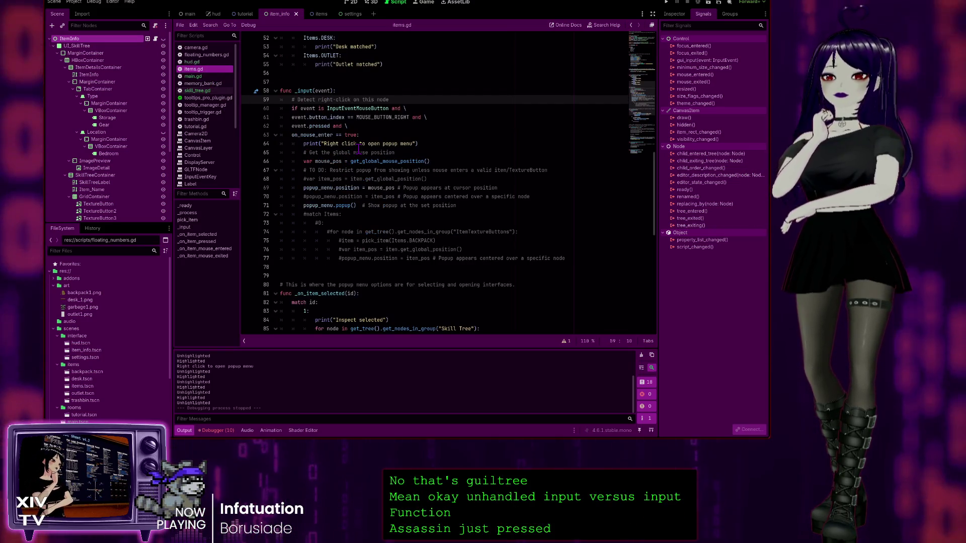
click(321, 90)
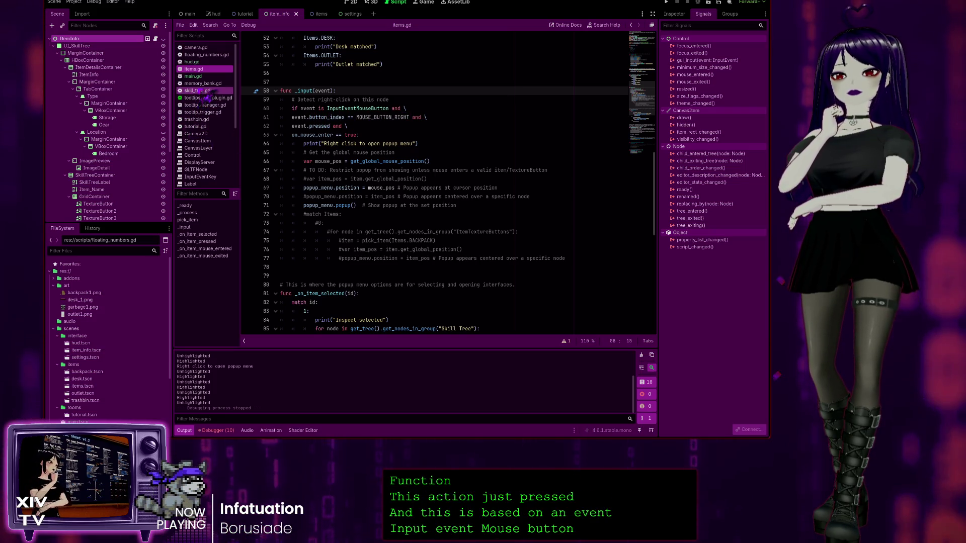
click(197, 76)
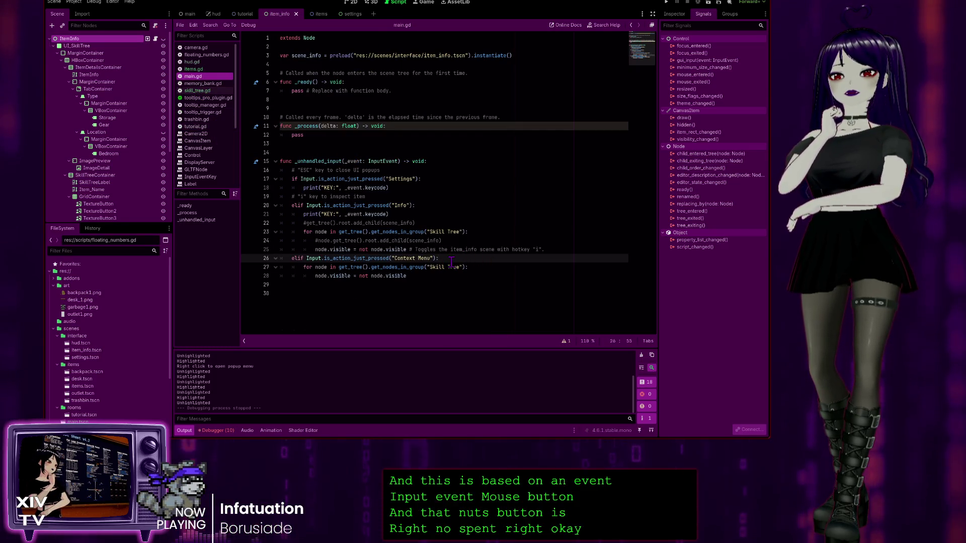
click(425, 280)
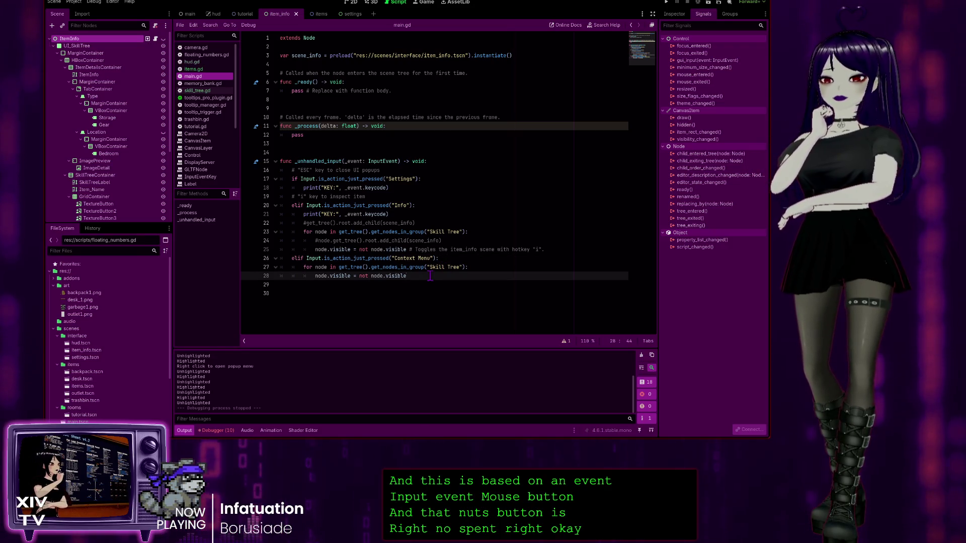
Add a '# RMB hotkey' comment on line 28, save, run the game to test right-click, then stop it
text( # RMB hotkey)
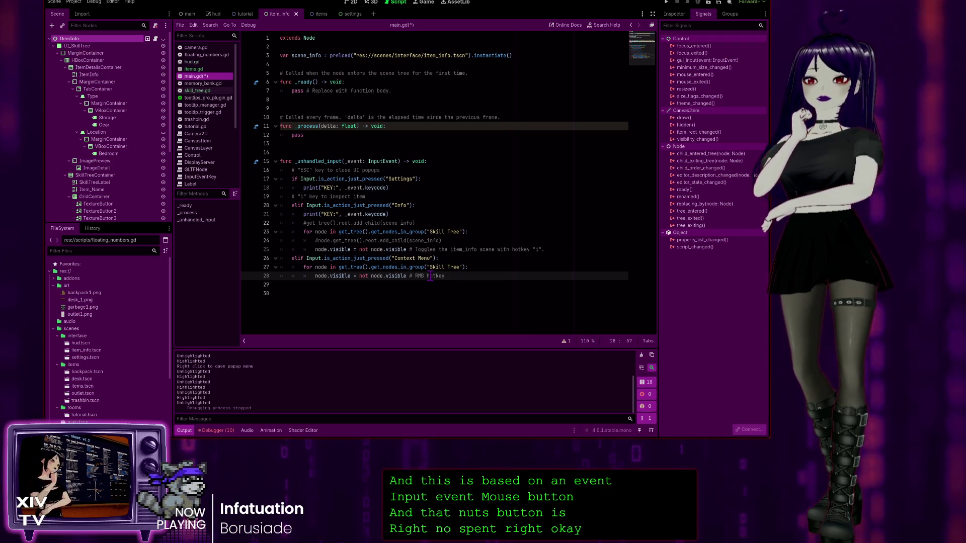
key(ctrl+s)
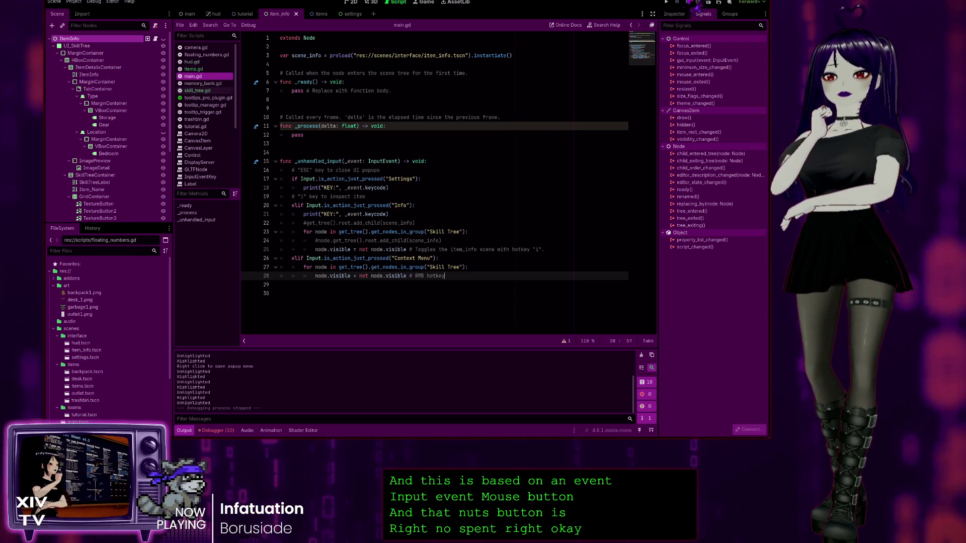
click(668, 3)
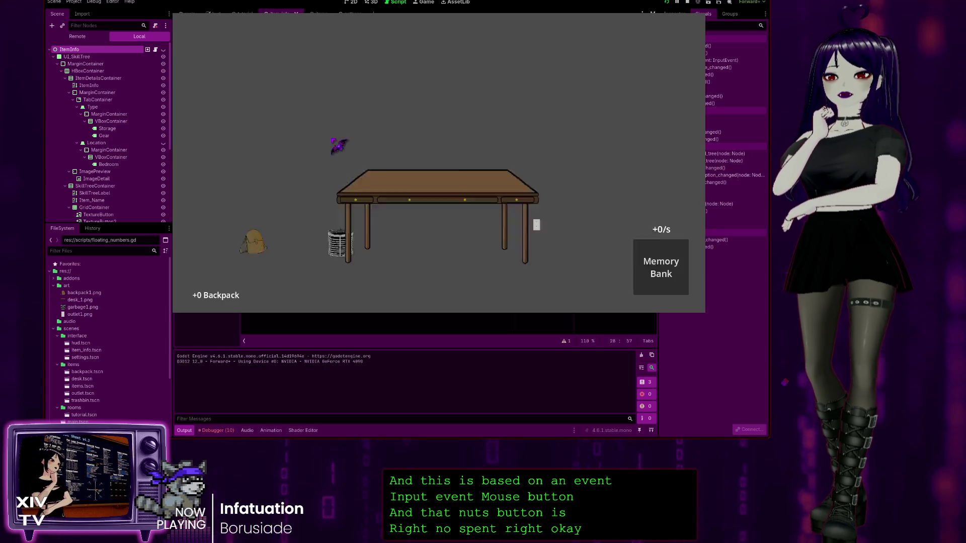
right_click(339, 146)
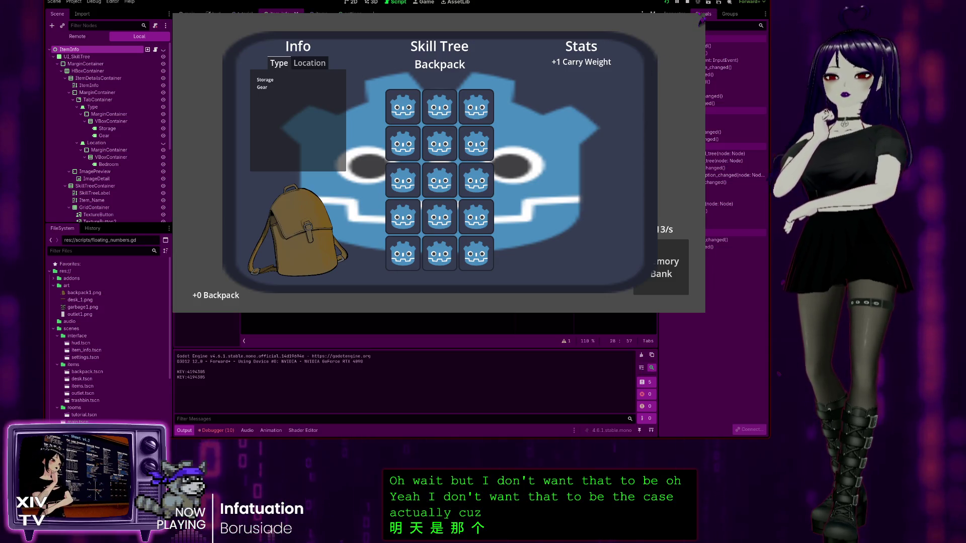
key(F8)
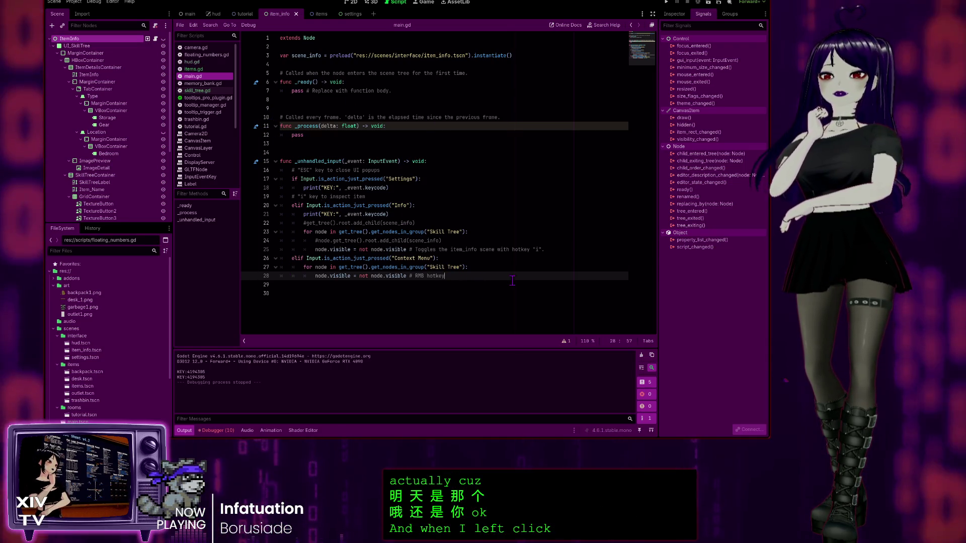
Comment out the Context Menu hotkey lines 26–28 in main.gd and save the script
drag(246, 271, 238, 254)
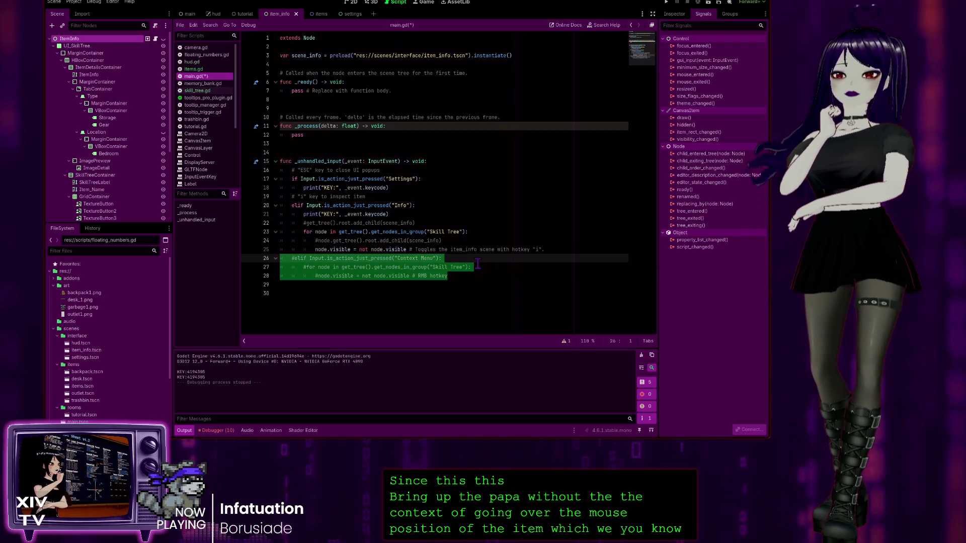
key(ctrl+s)
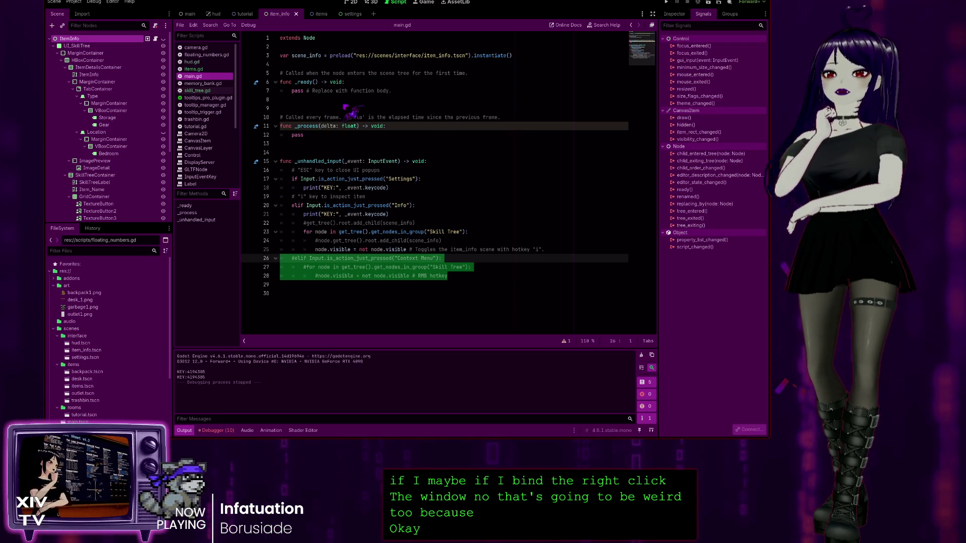
click(351, 310)
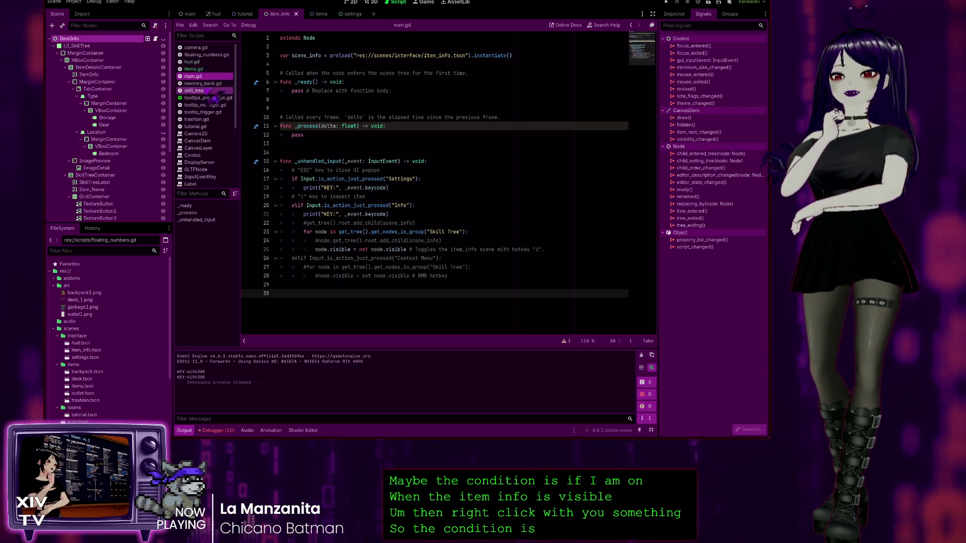
Open items.gd and go through _input and _on_item_selected to the popup_menu.hide() line
click(197, 68)
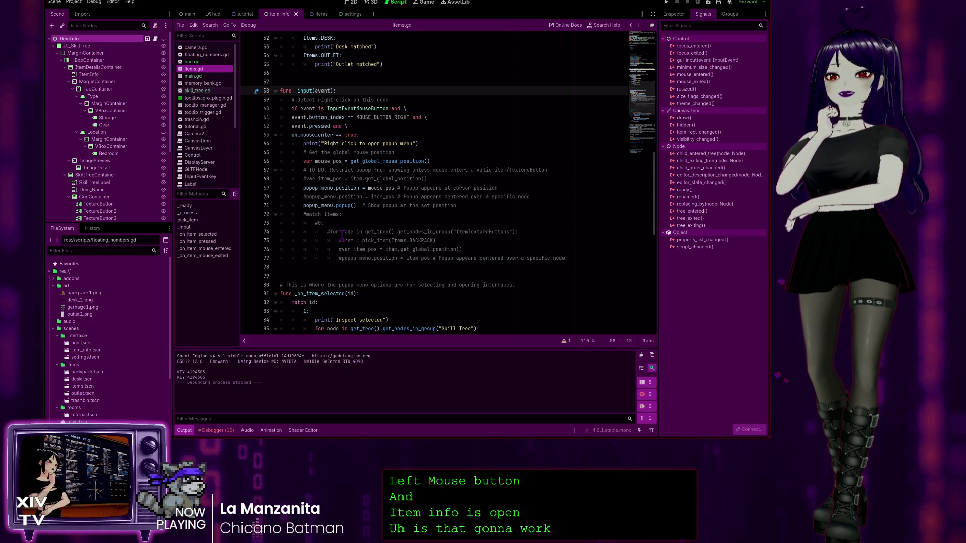
scroll(401, 240, down, 8)
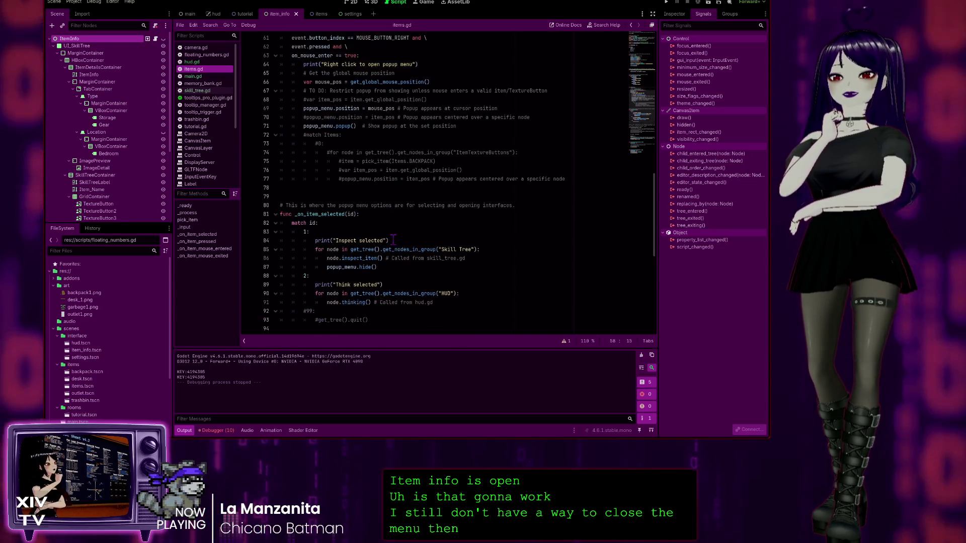
scroll(391, 239, down, 6)
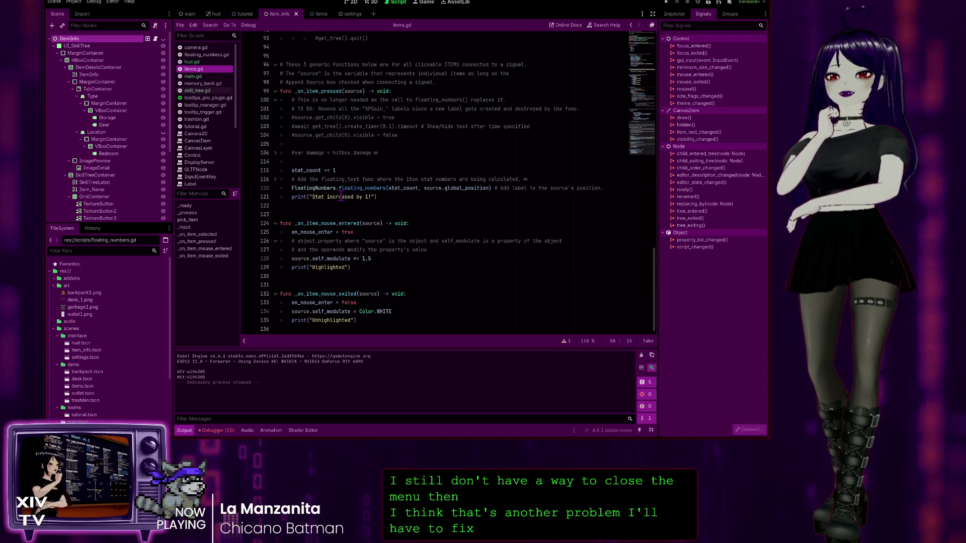
scroll(367, 144, up, 8)
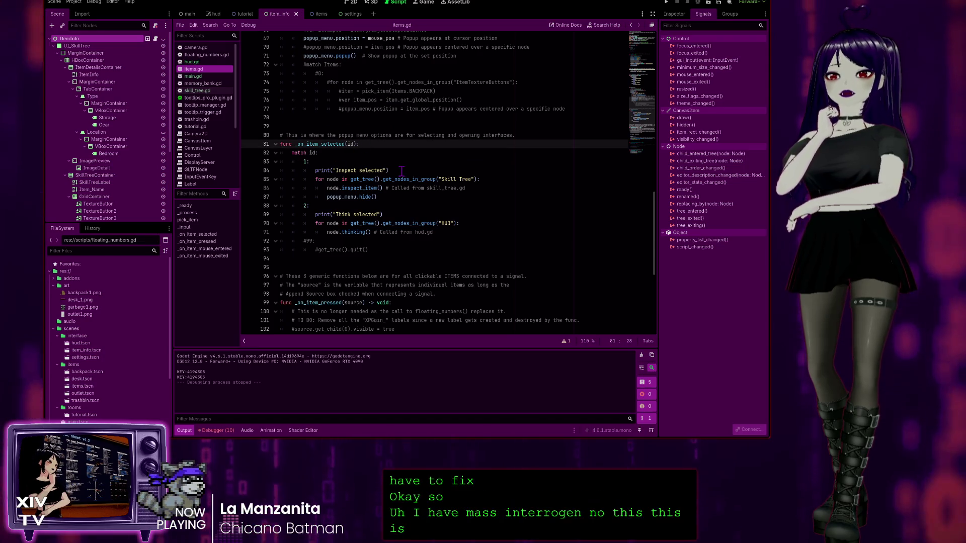
click(378, 197)
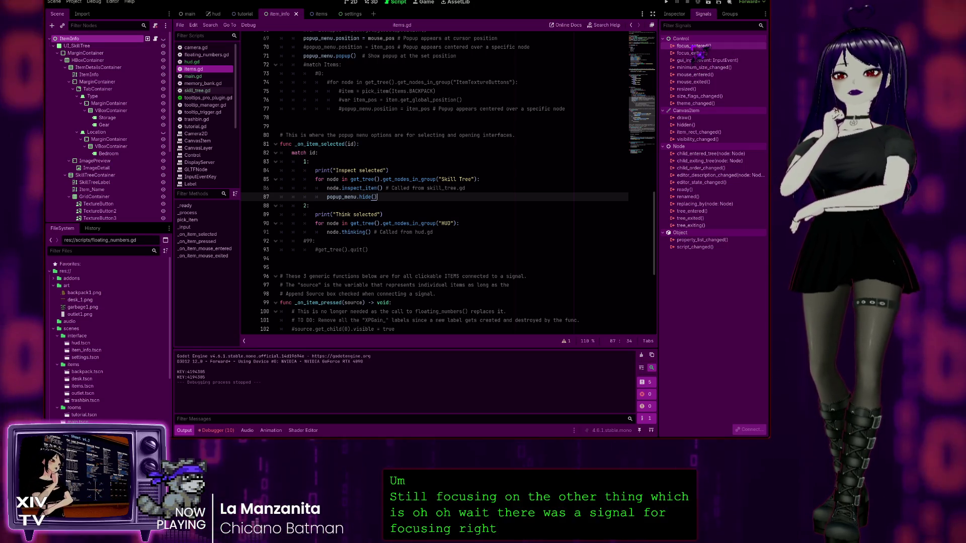
Look up the focus_entered signal and read the Control class help on focus signals and FocusMode
click(694, 47)
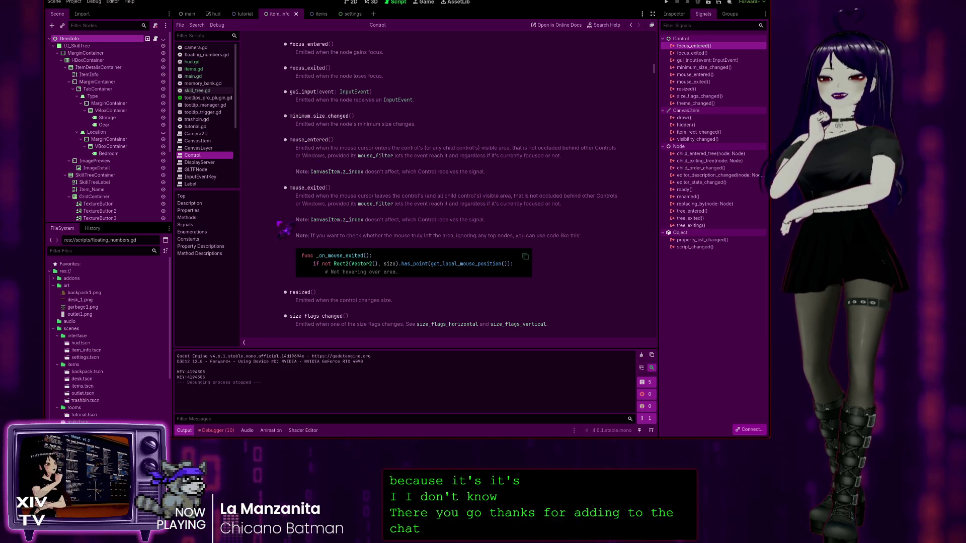
scroll(297, 171, down, 2)
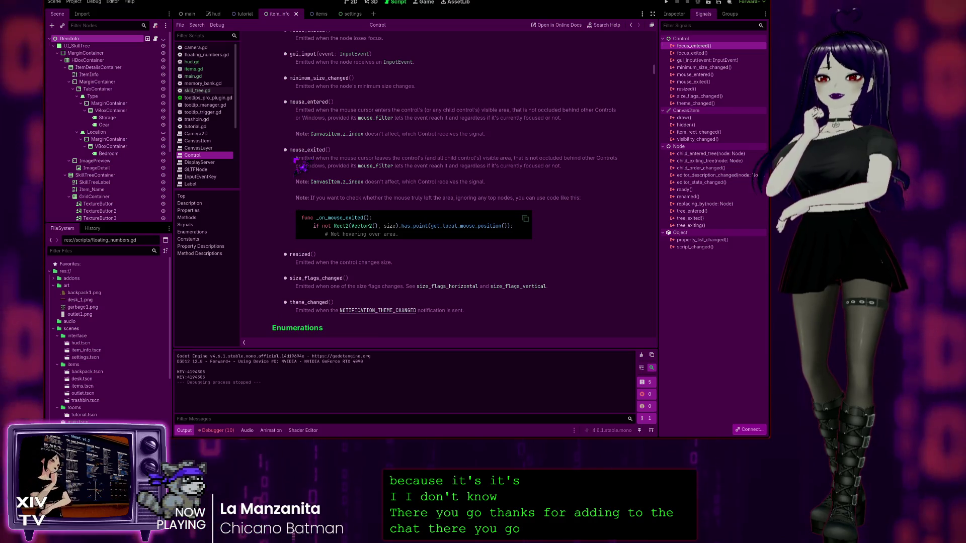
scroll(342, 290, down, 2)
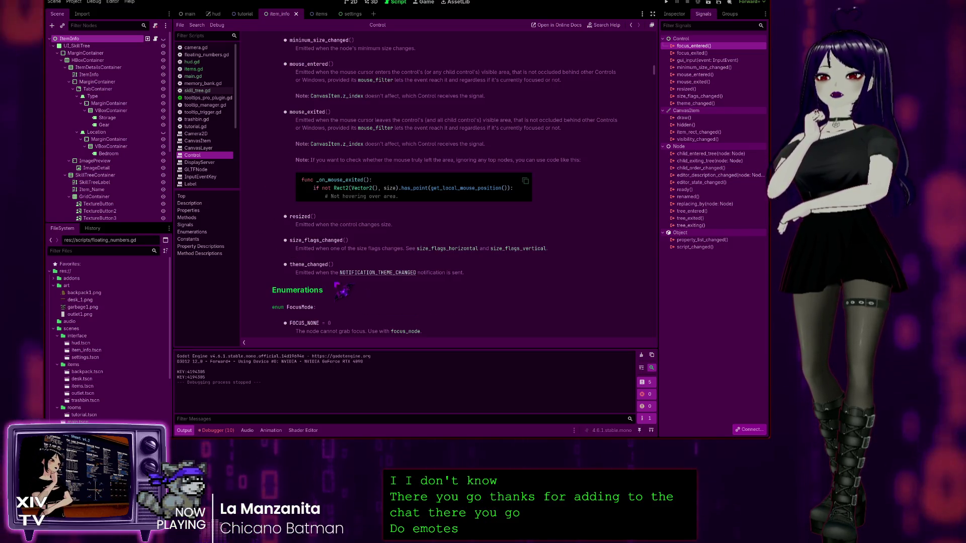
scroll(342, 290, down, 3)
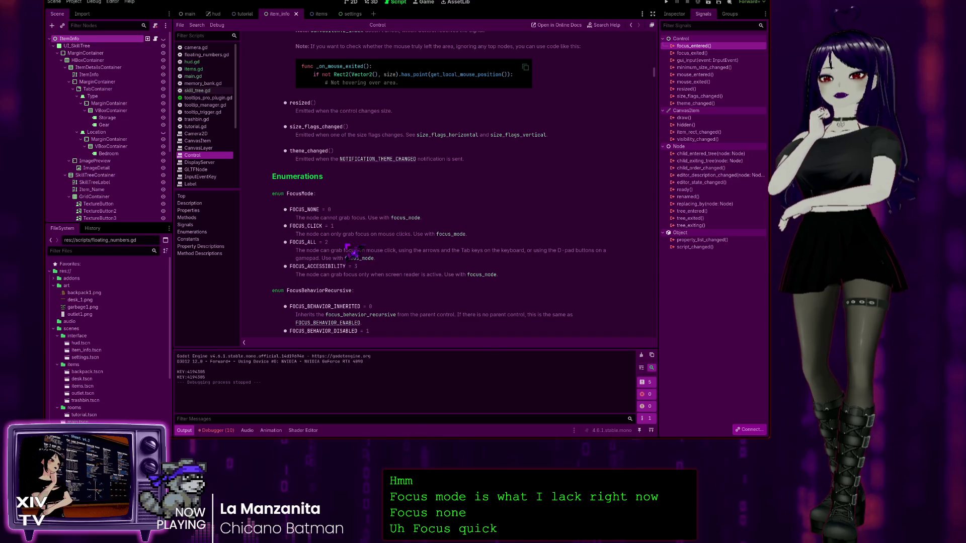
scroll(329, 274, down, 3)
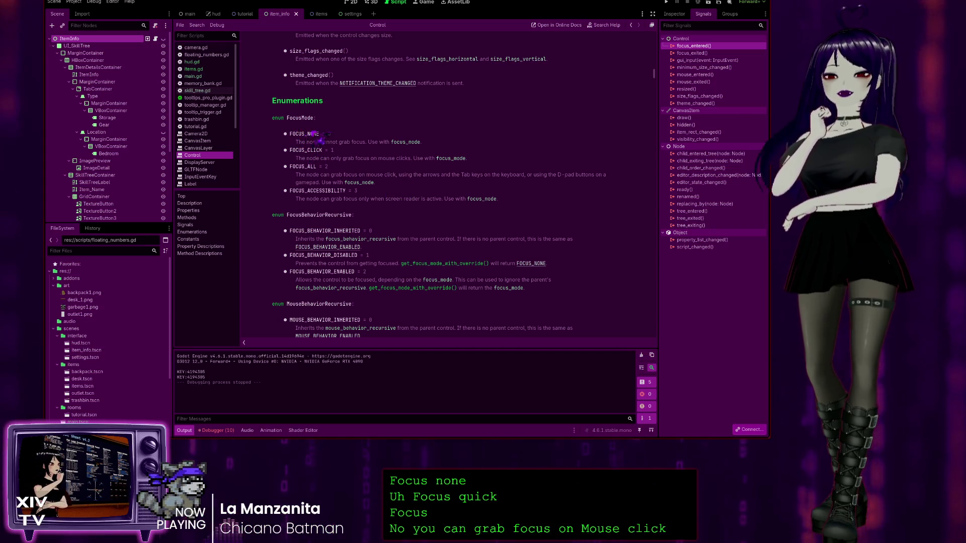
scroll(316, 273, up, 5)
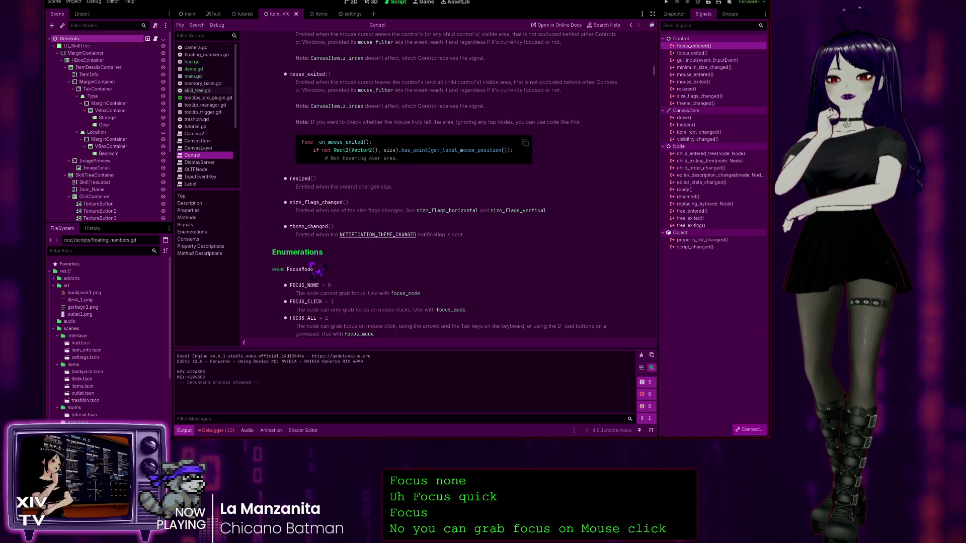
scroll(317, 265, up, 5)
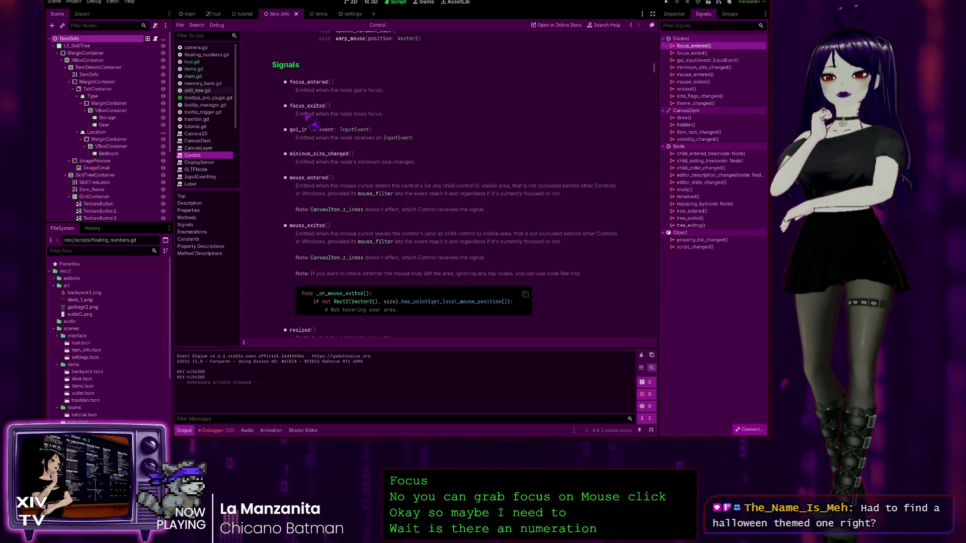
scroll(334, 123, up, 4)
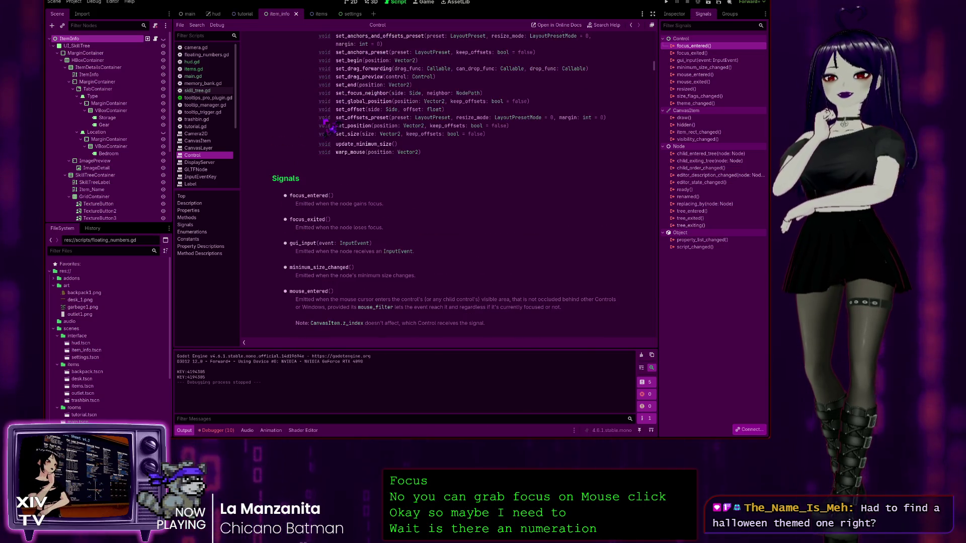
Read the focus_mode and focus_neighbor sections of the Control reference
scroll(389, 179, up, 4)
scroll(388, 177, up, 5)
scroll(358, 258, up, 5)
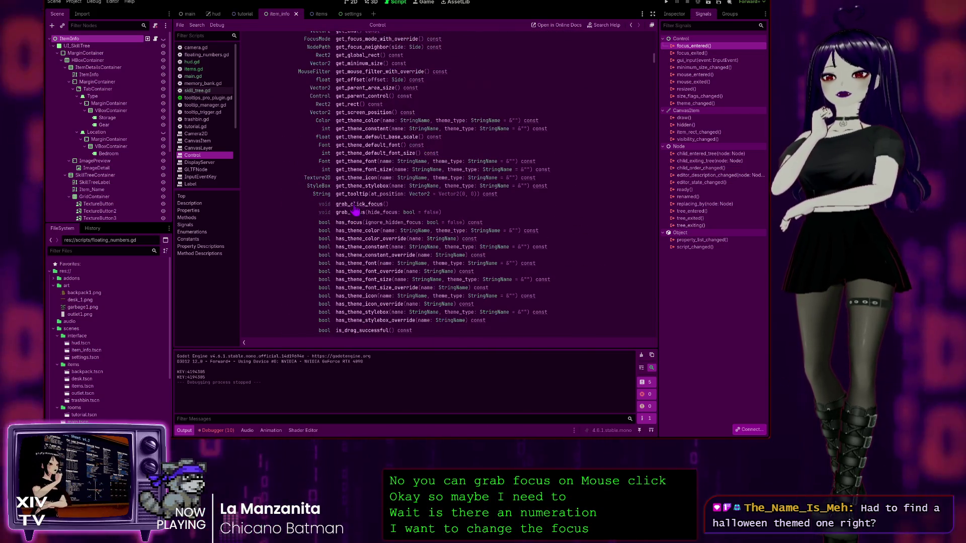
scroll(359, 258, up, 2)
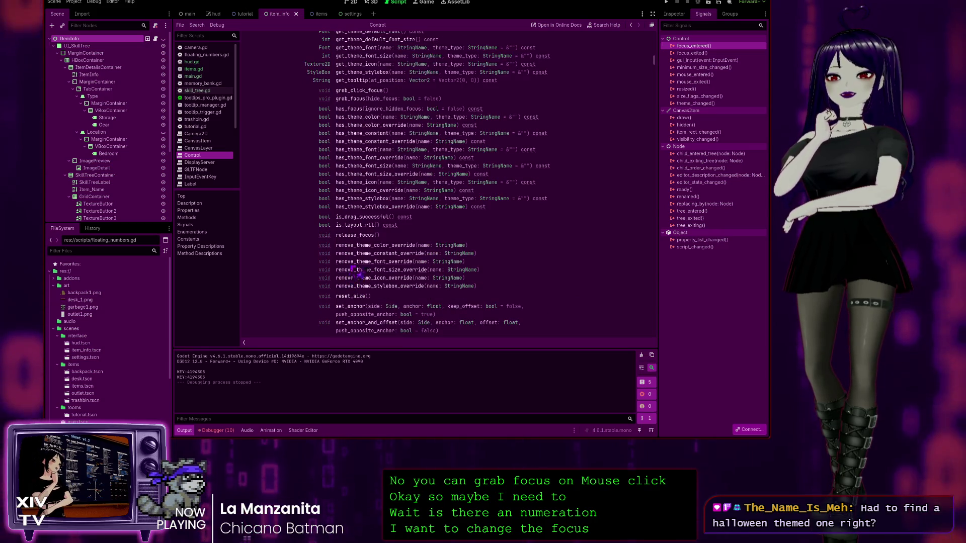
scroll(362, 227, up, 3)
scroll(362, 212, up, 3)
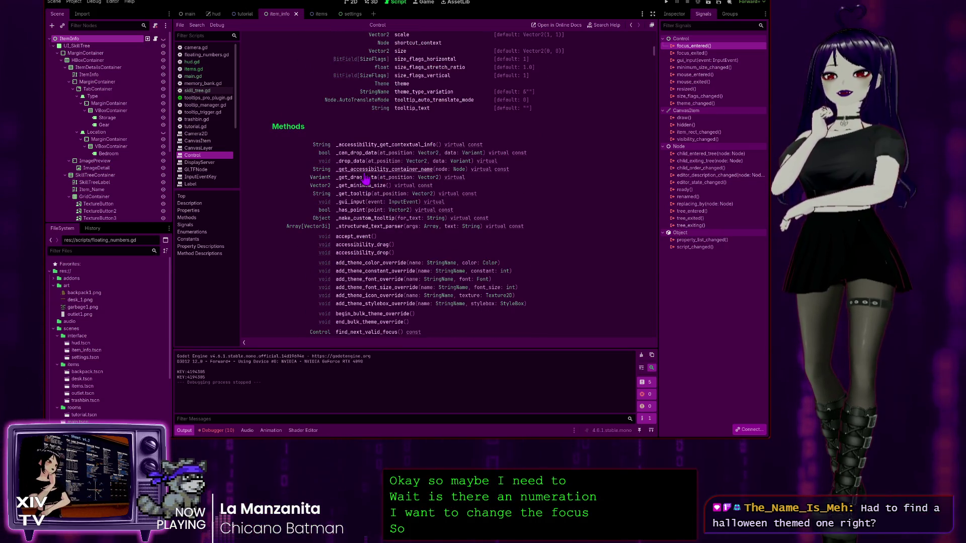
scroll(360, 206, up, 15)
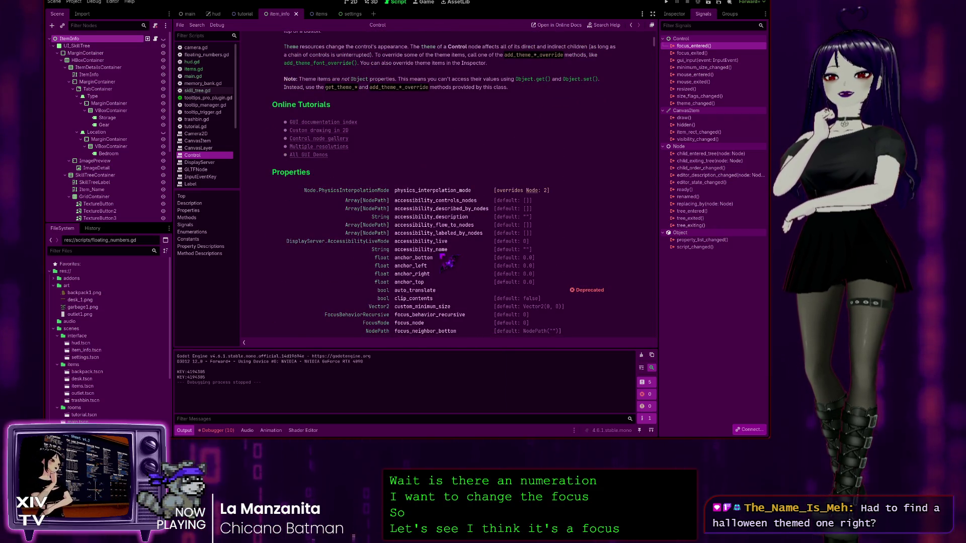
scroll(359, 154, up, 6)
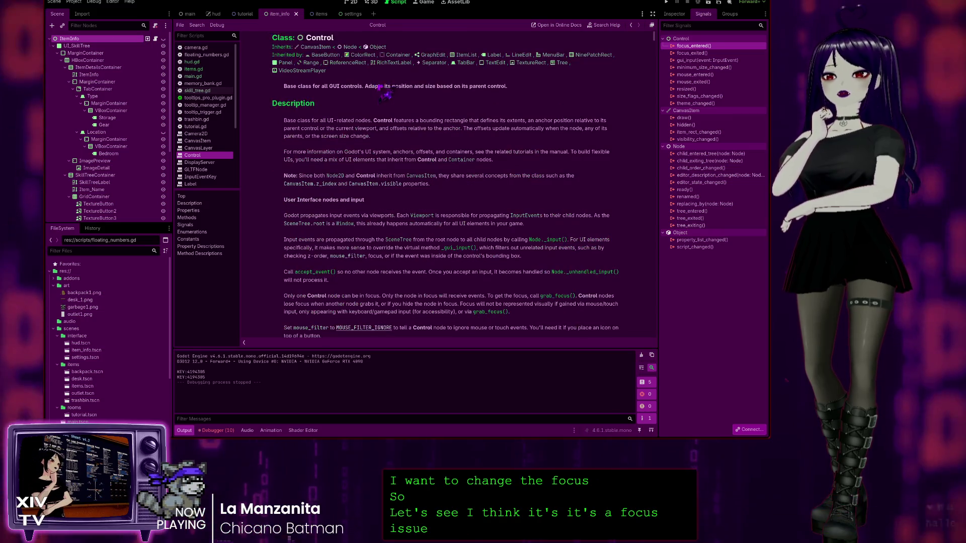
scroll(347, 191, down, 3)
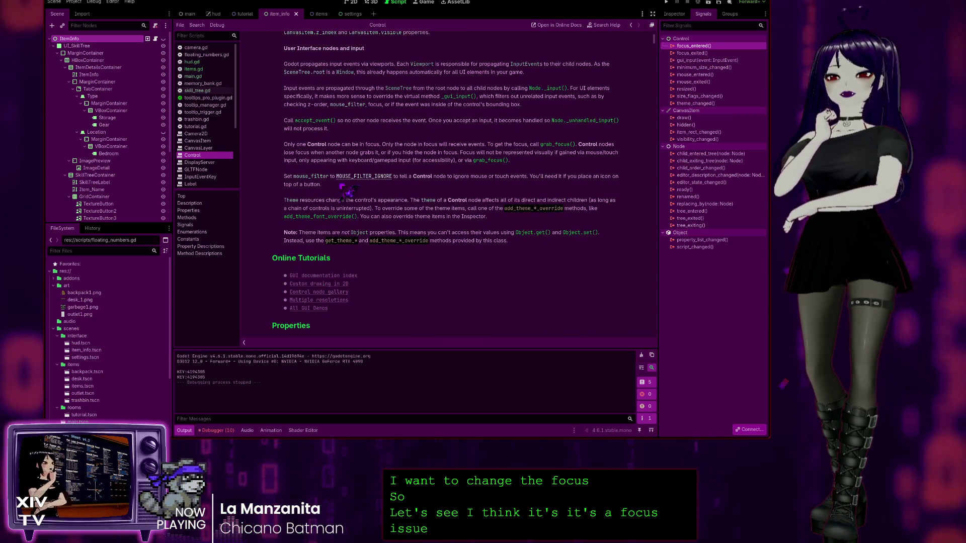
scroll(347, 190, down, 4)
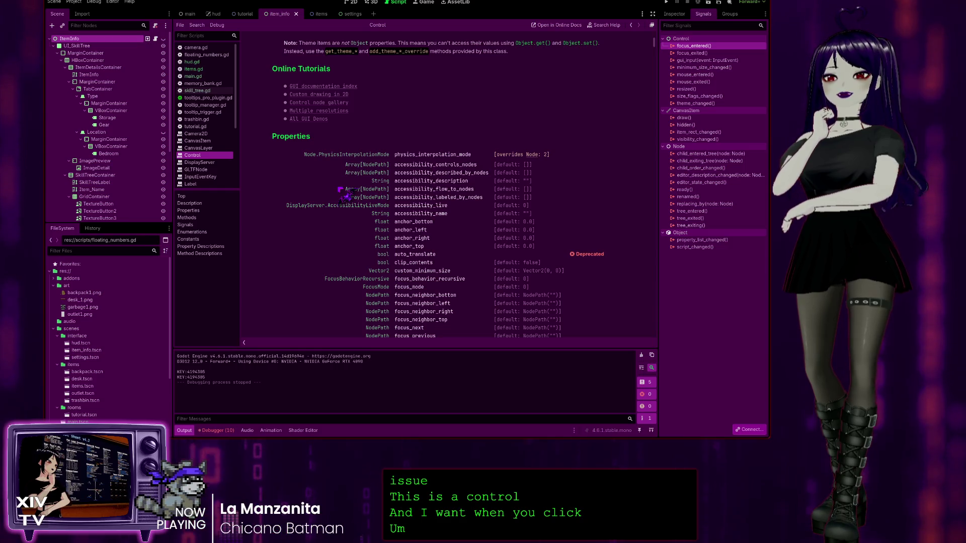
scroll(307, 237, down, 4)
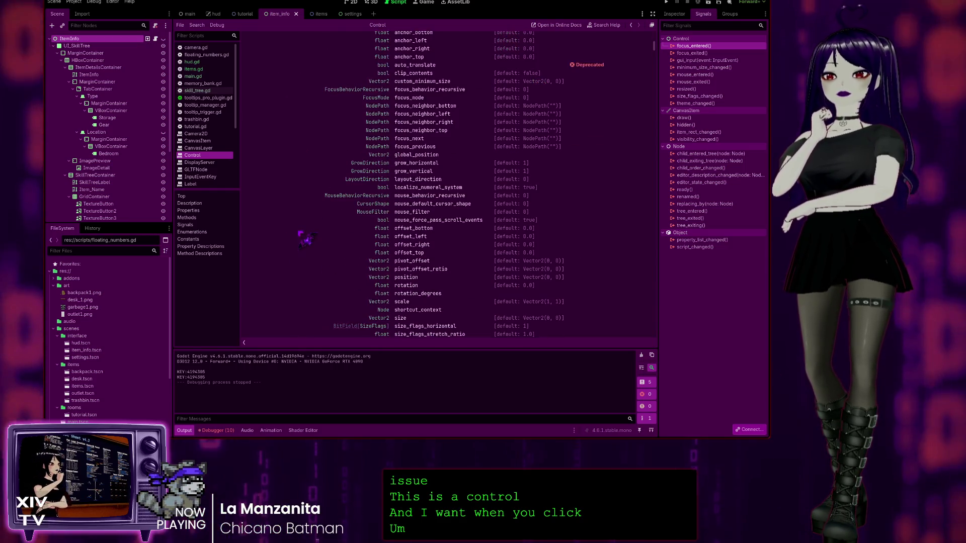
scroll(307, 239, up, 2)
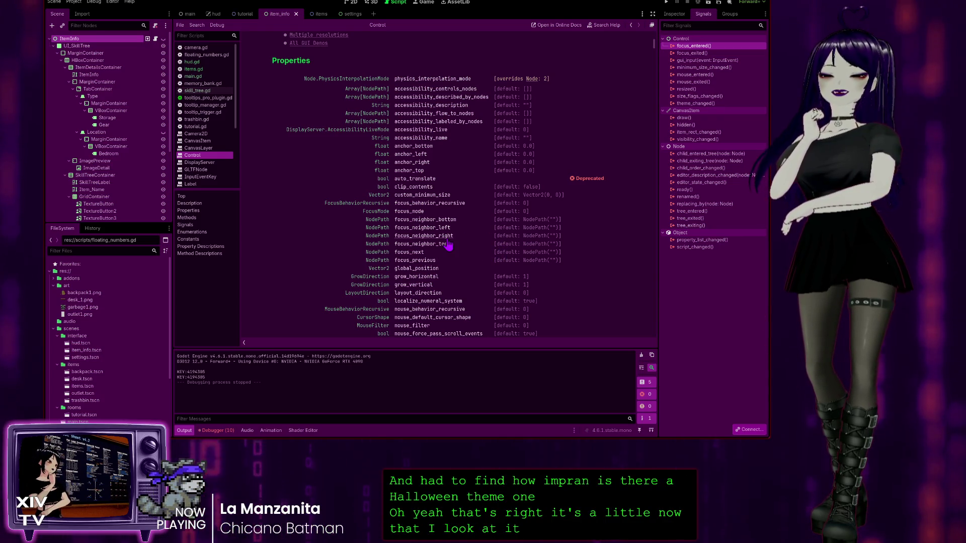
scroll(448, 245, down, 3)
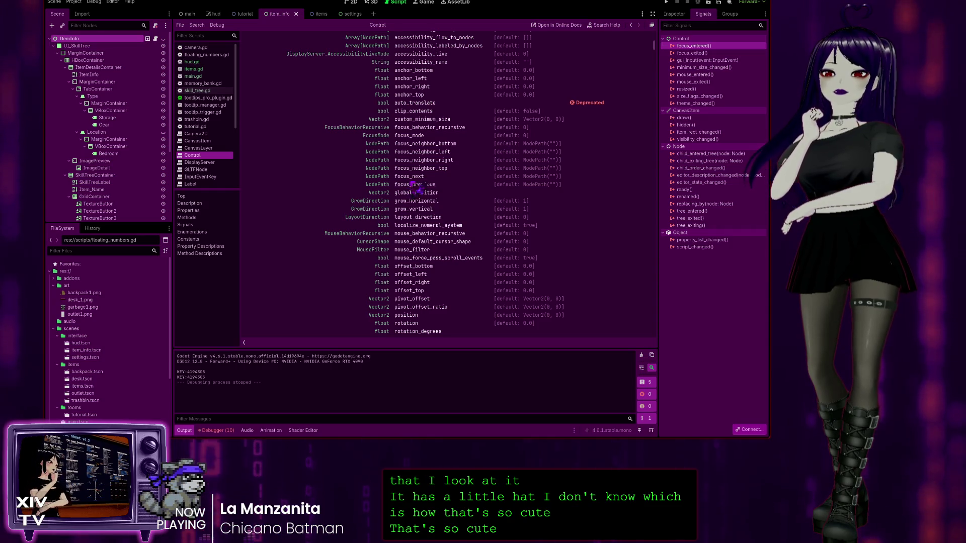
Jump to and read the focus_next and focus_previous descriptions
click(410, 184)
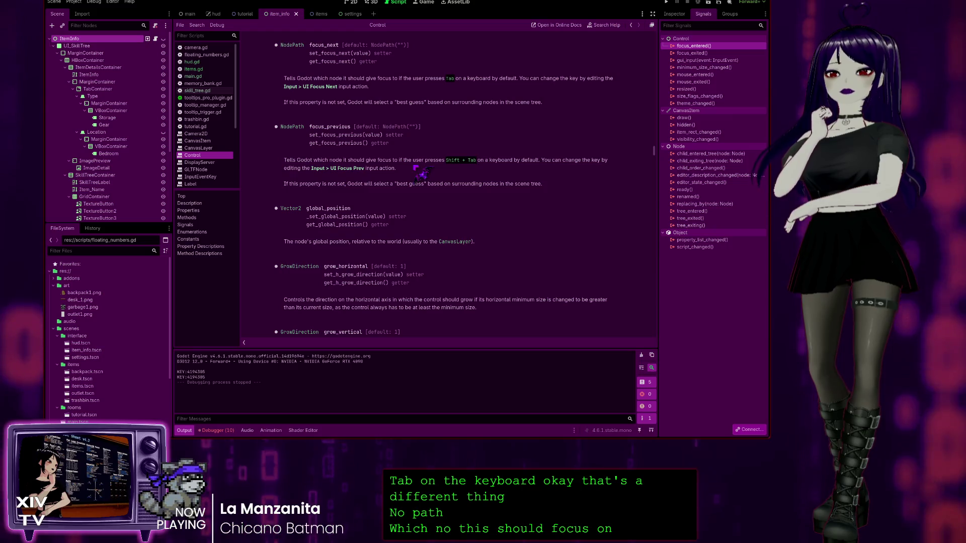
scroll(330, 278, up, 5)
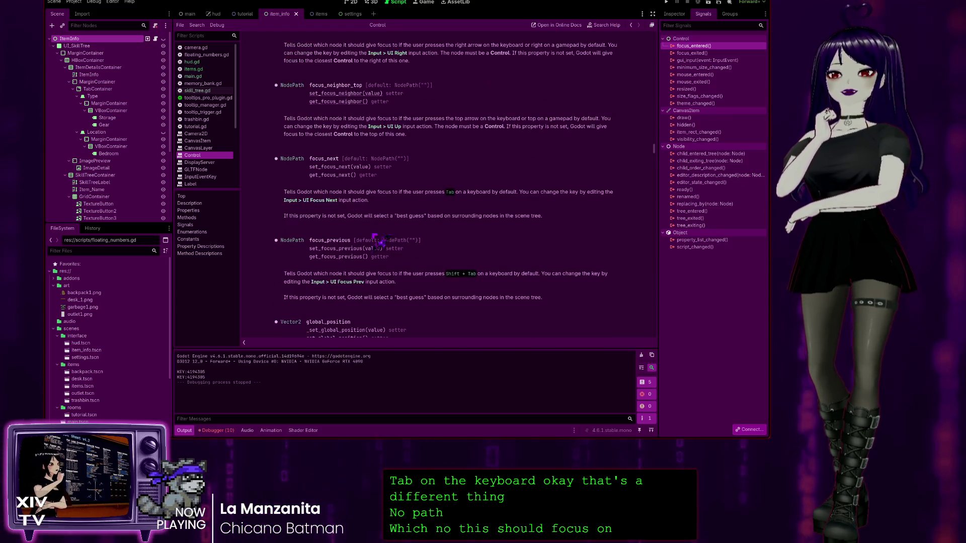
scroll(338, 174, up, 8)
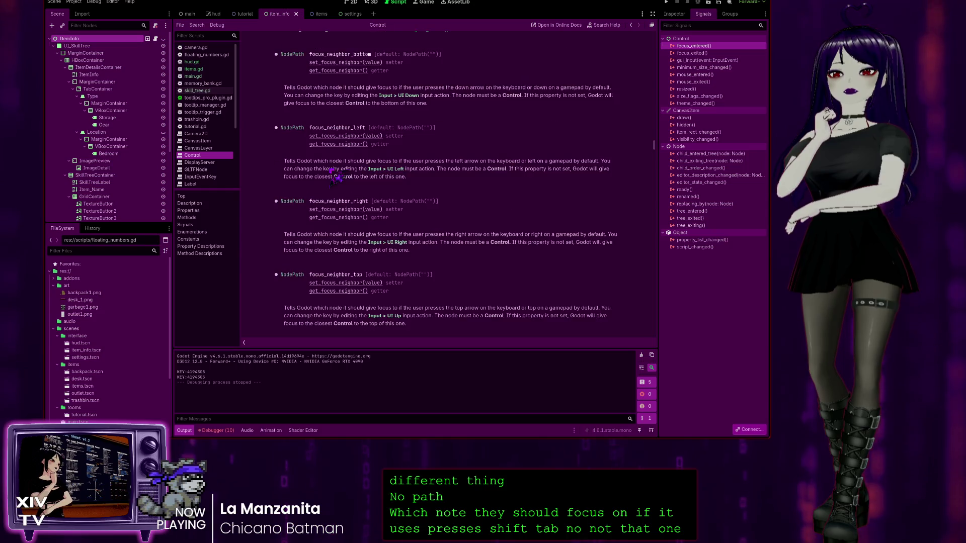
scroll(339, 178, up, 1)
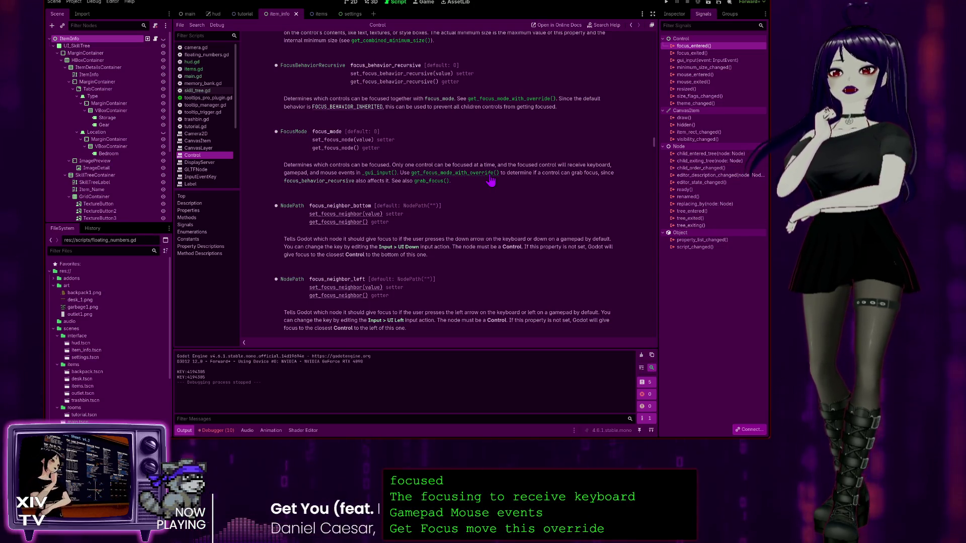
scroll(442, 160, down, 15)
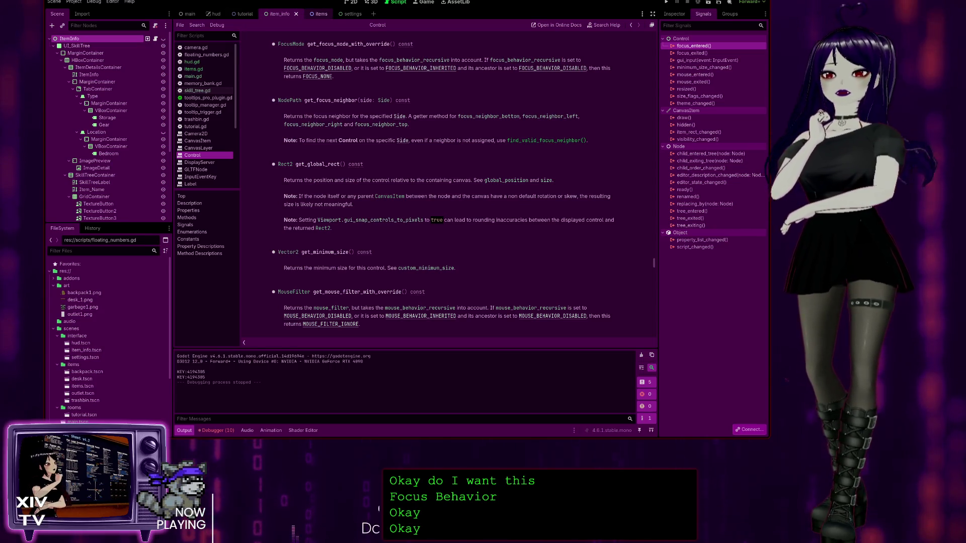
Switch between the items and item_info scene tabs and reopen items.gd
click(320, 14)
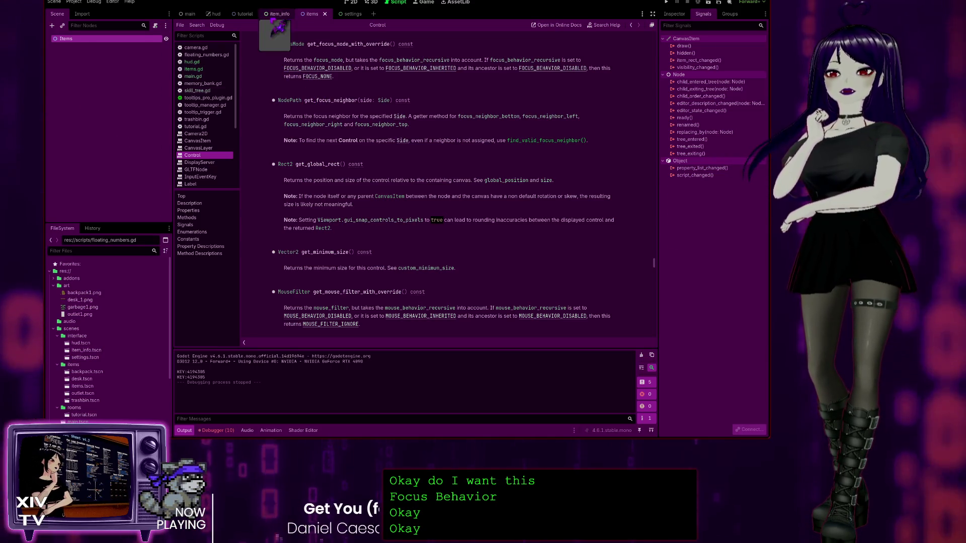
key(ctrl+shift+Tab)
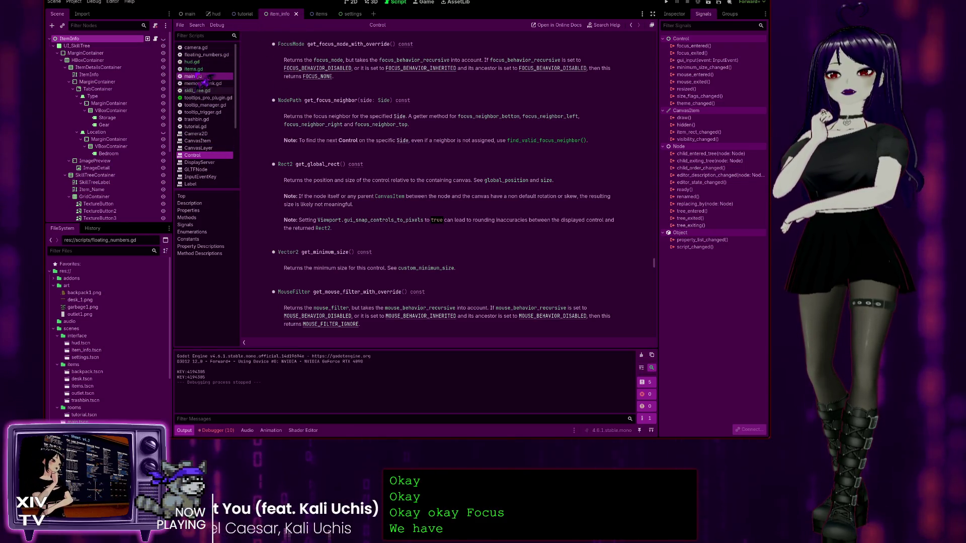
click(196, 69)
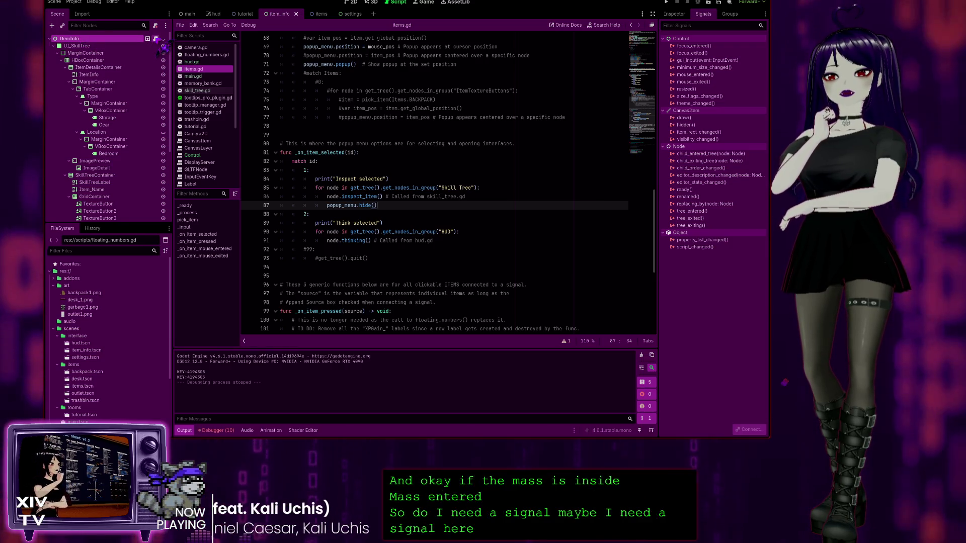
Return to skill_tree.gd at inspect_item() and select the focus_entered signal
key(alt+Left)
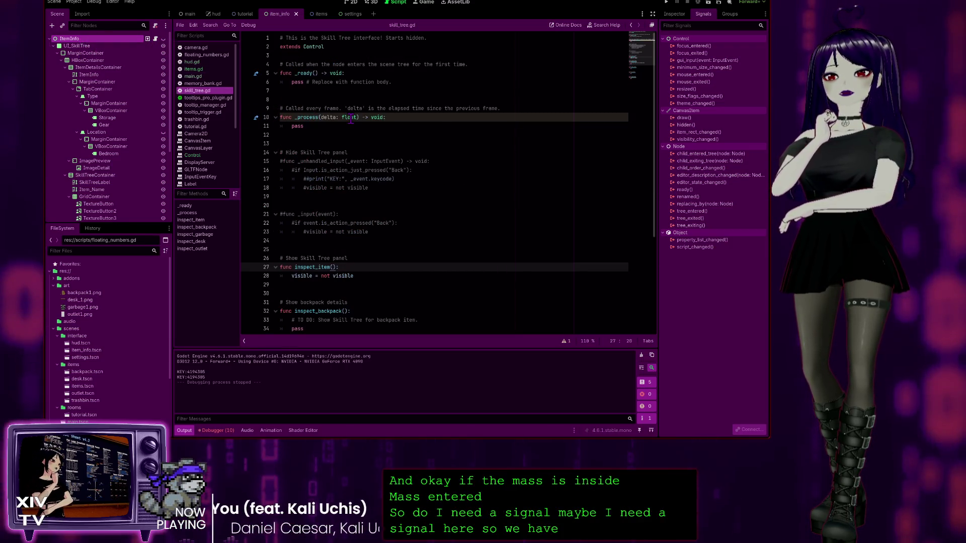
scroll(402, 254, down, 5)
scroll(297, 209, up, 3)
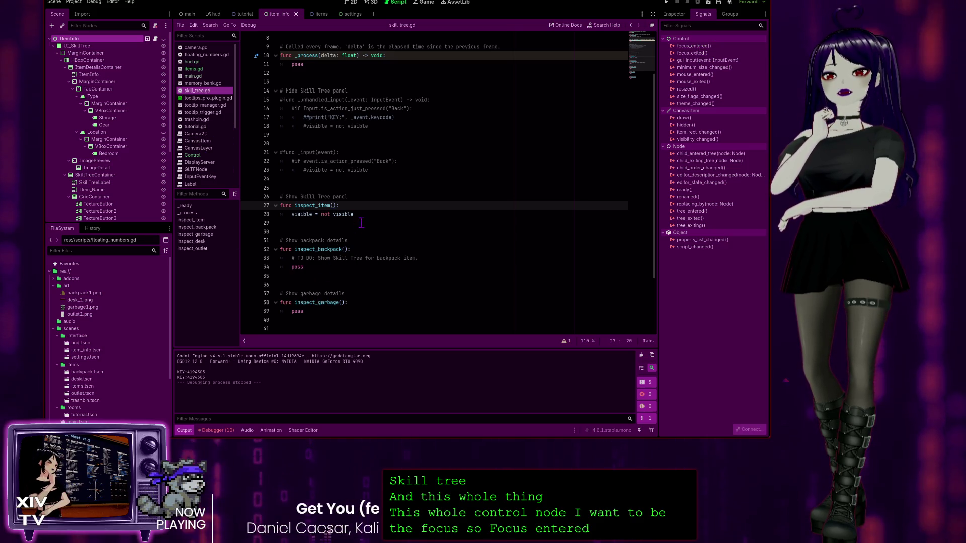
scroll(350, 190, up, 2)
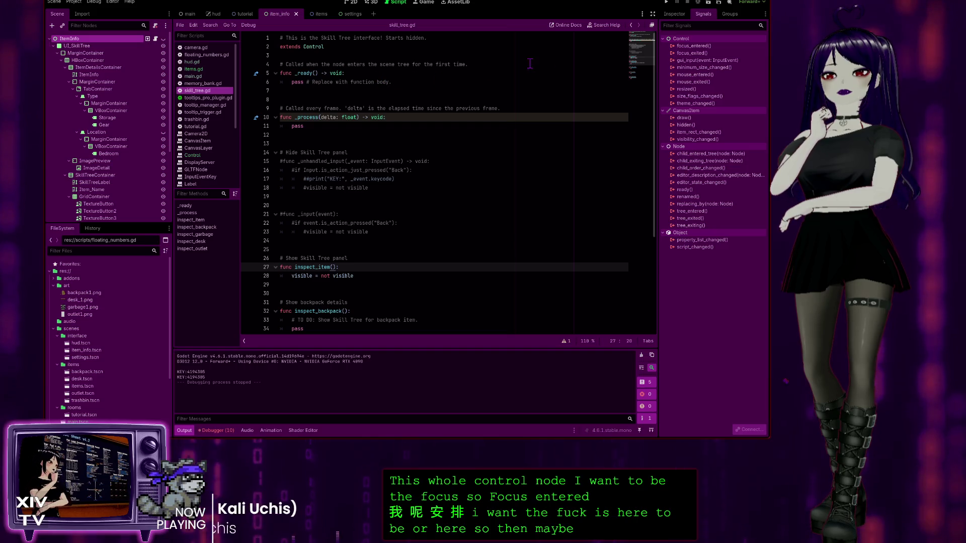
click(694, 45)
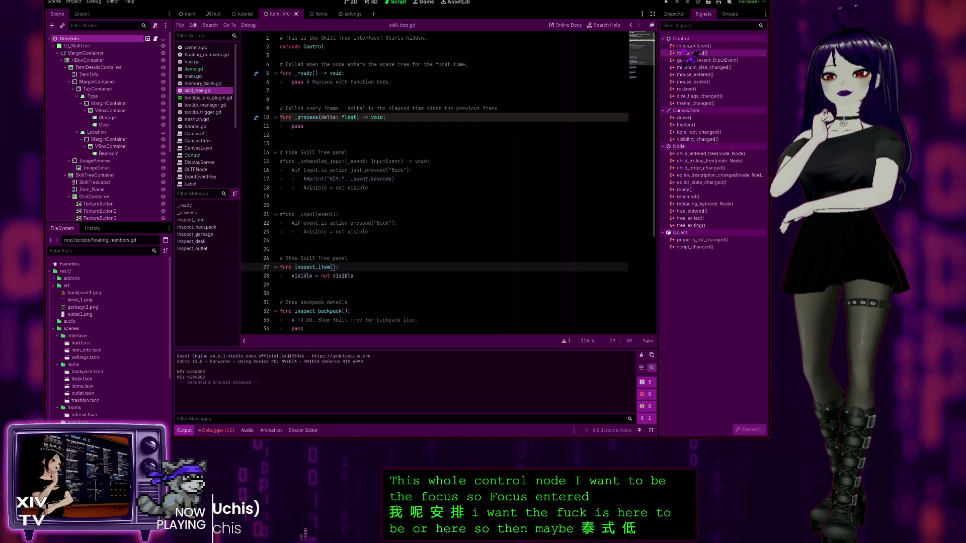
Wire focus_entered to a new _on_focus_entered() stub at the end of skill_tree.gd
click(698, 54)
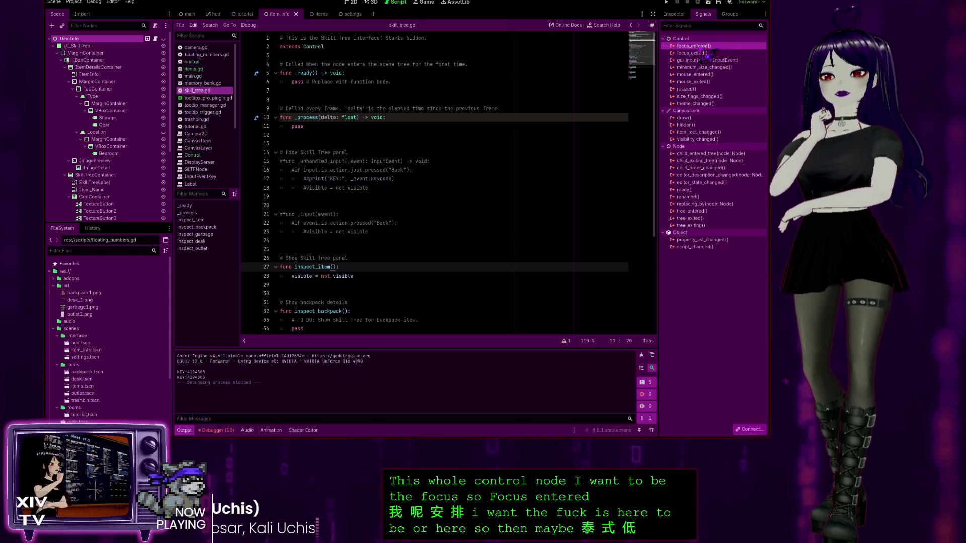
click(317, 305)
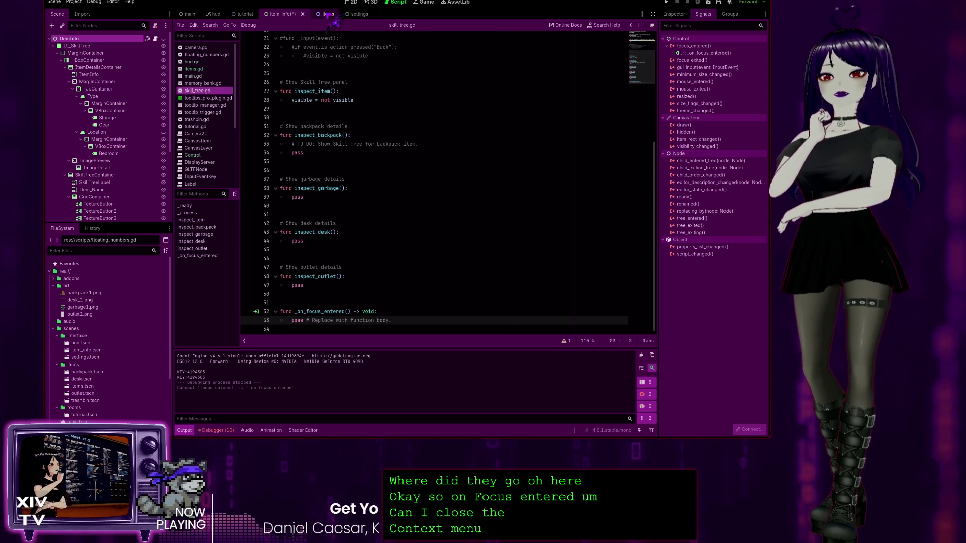
click(328, 14)
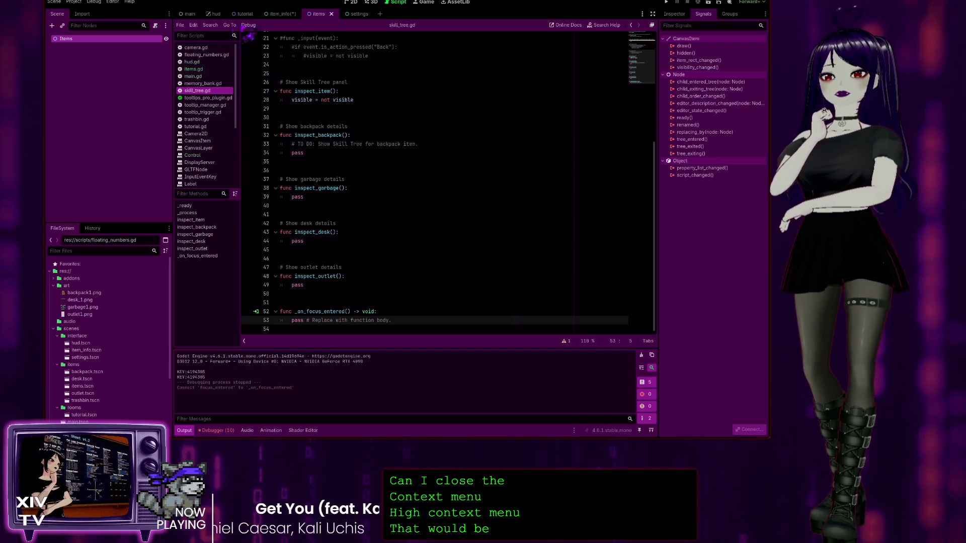
Open items.gd and locate the popup_menu.popup() and popup_menu.hide() calls, with item_info active
click(245, 14)
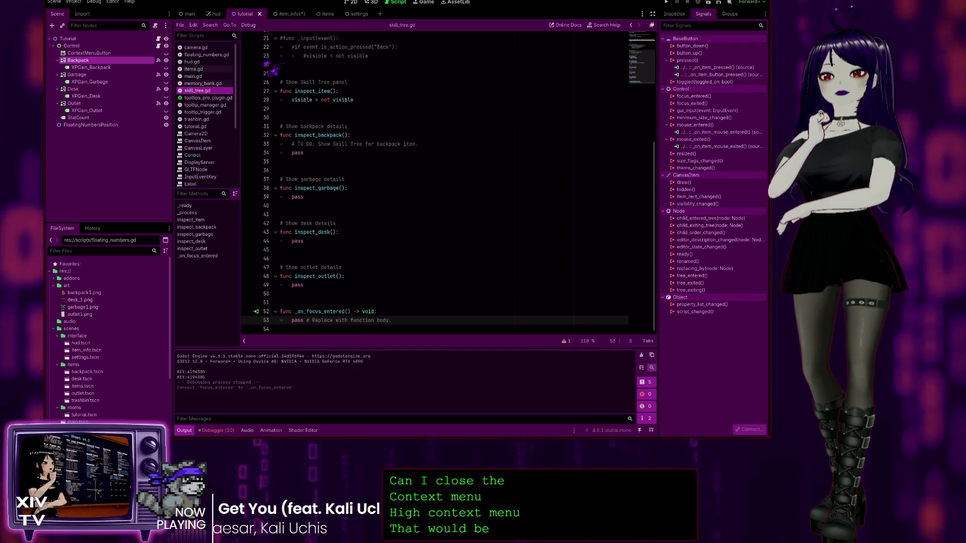
click(319, 14)
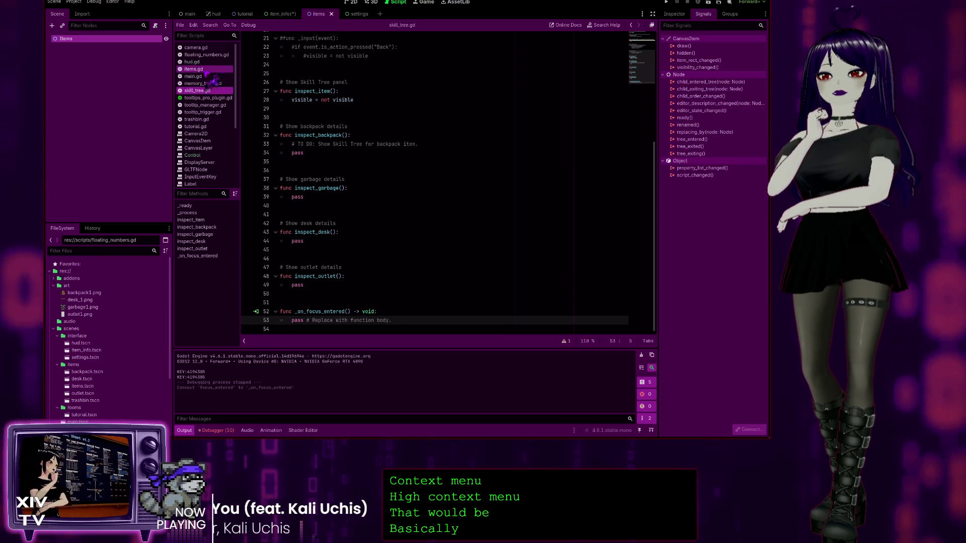
click(206, 71)
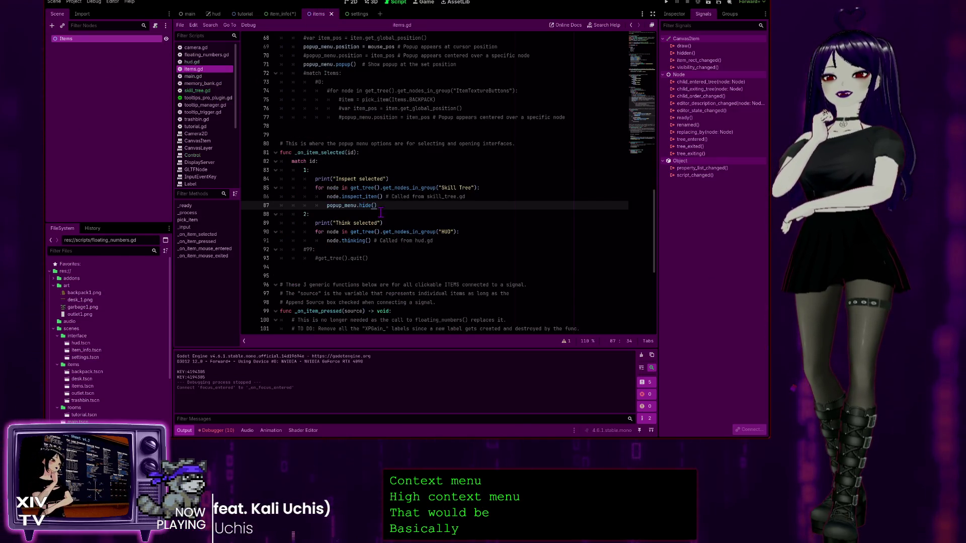
scroll(368, 231, down, 3)
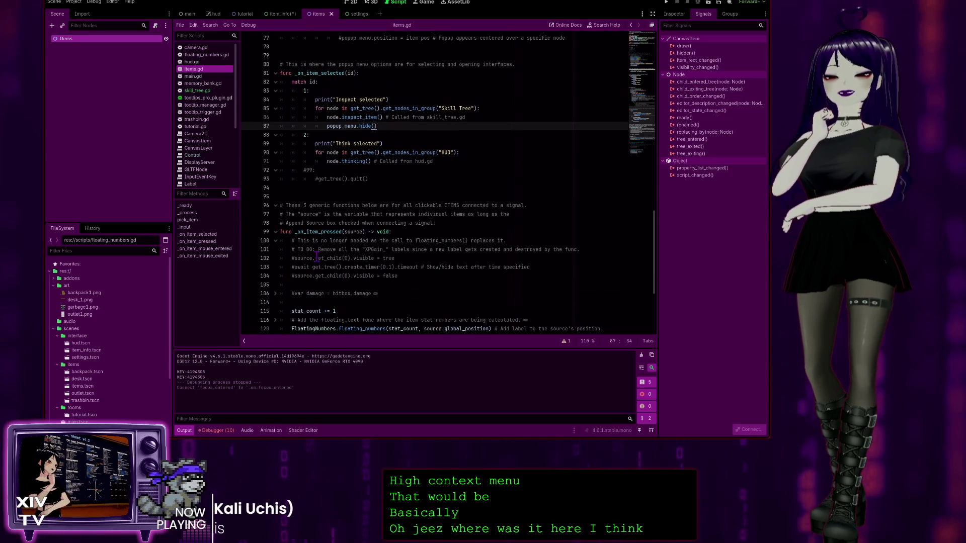
scroll(317, 258, down, 5)
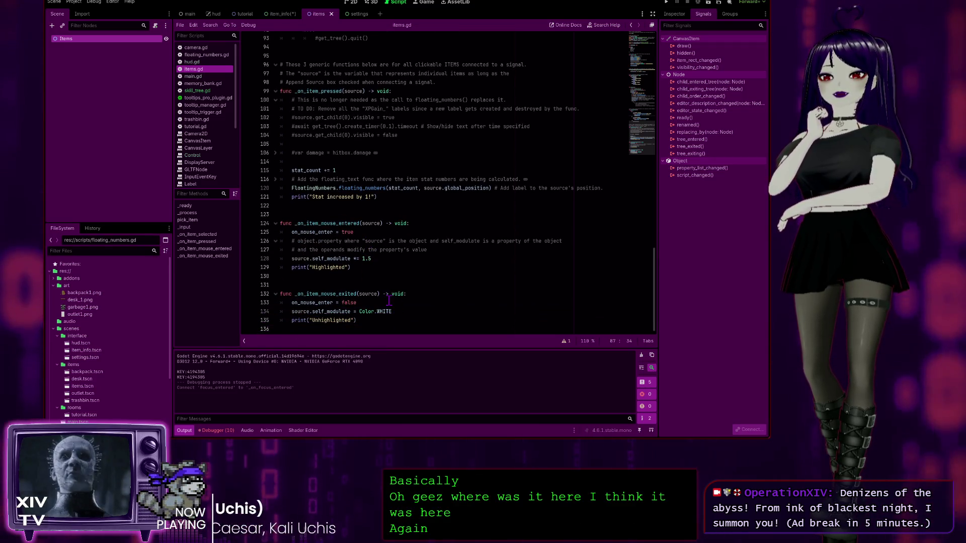
scroll(342, 255, up, 5)
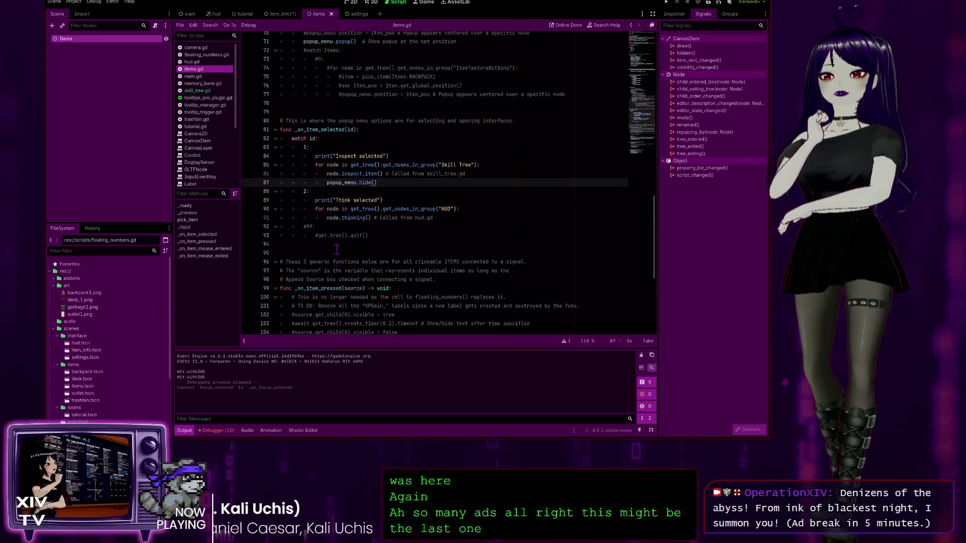
scroll(373, 317, up, 3)
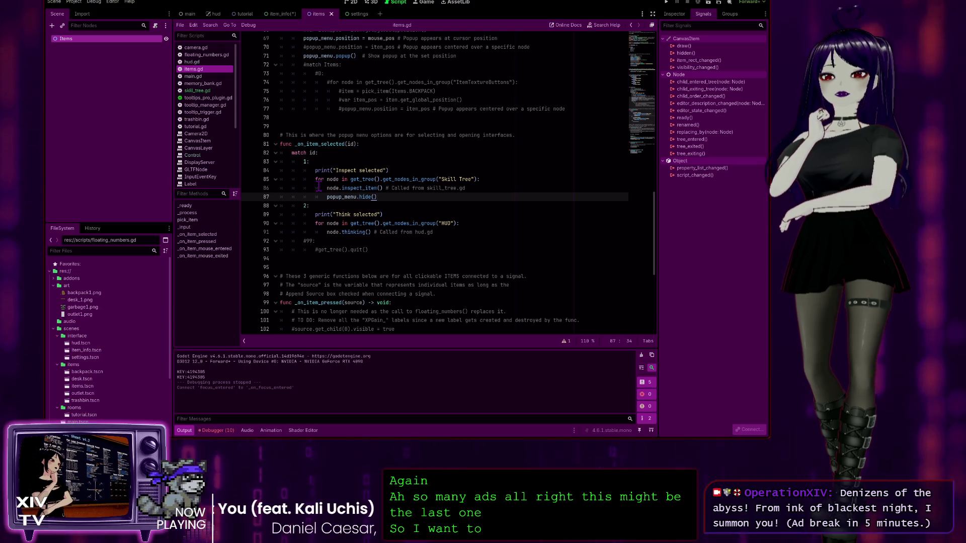
scroll(325, 196, up, 1)
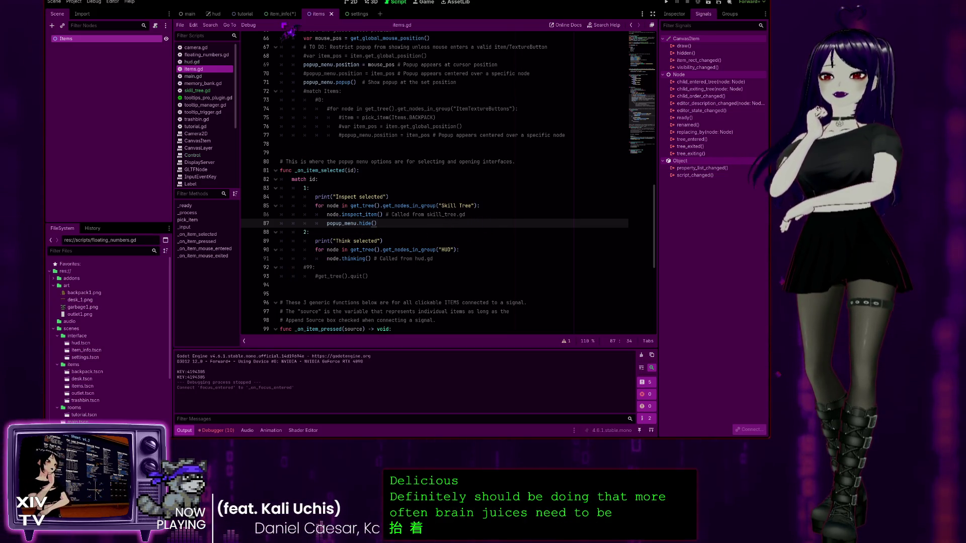
drag(276, 15, 283, 19)
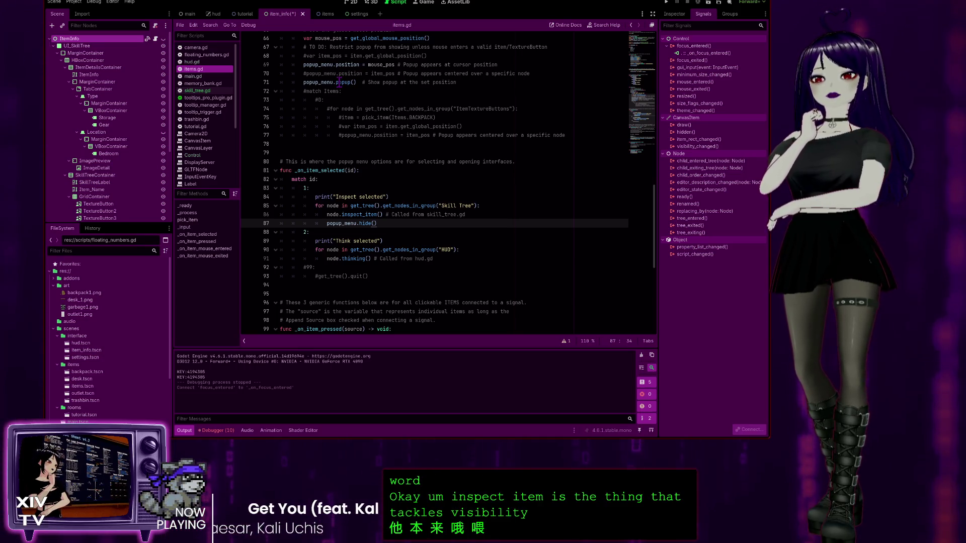
click(344, 83)
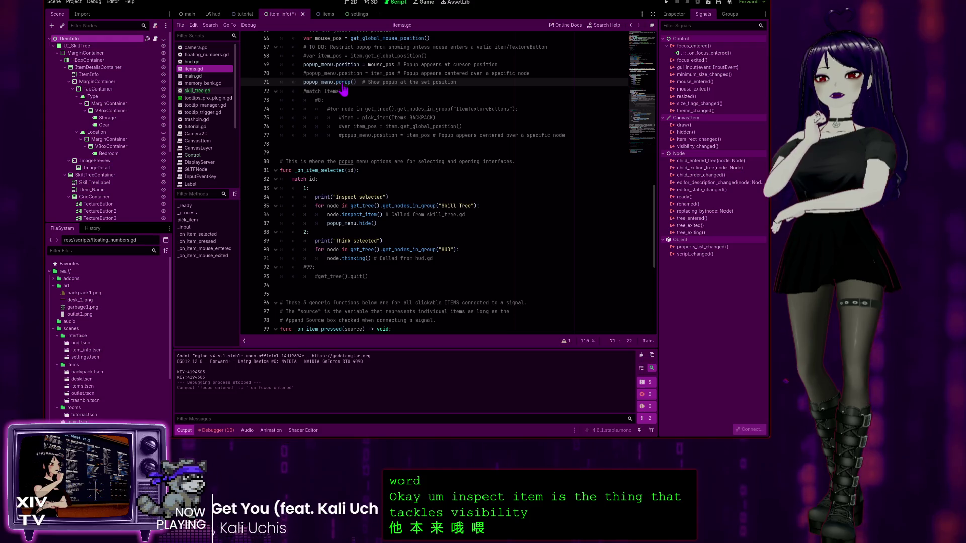
Look up popup() in the Window class docs, then return to items.gd after hide()
ctrl+click(344, 84)
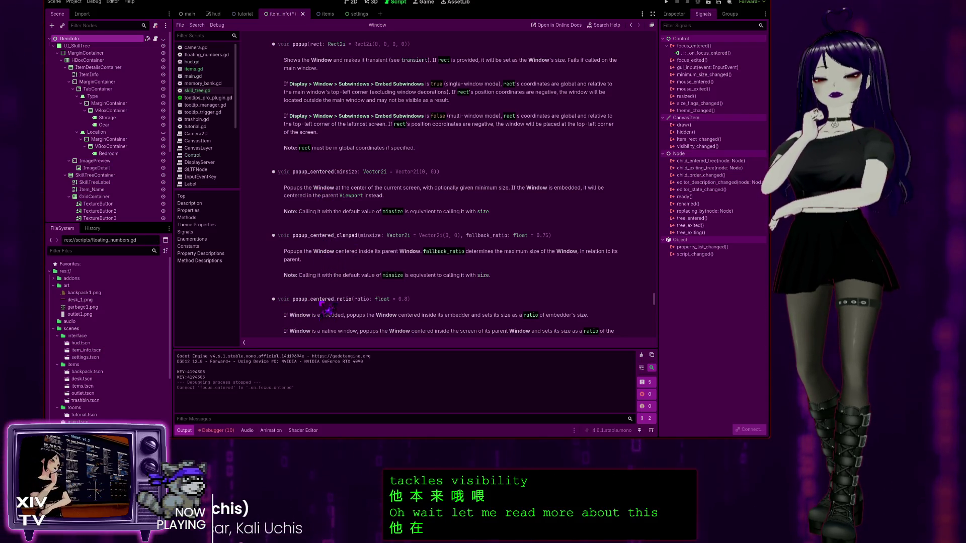
scroll(326, 308, up, 5)
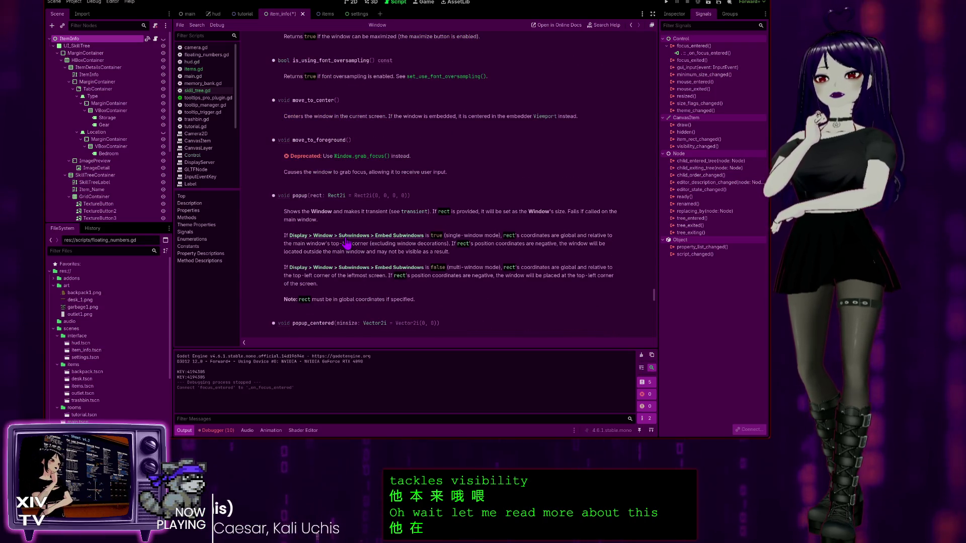
scroll(347, 243, up, 6)
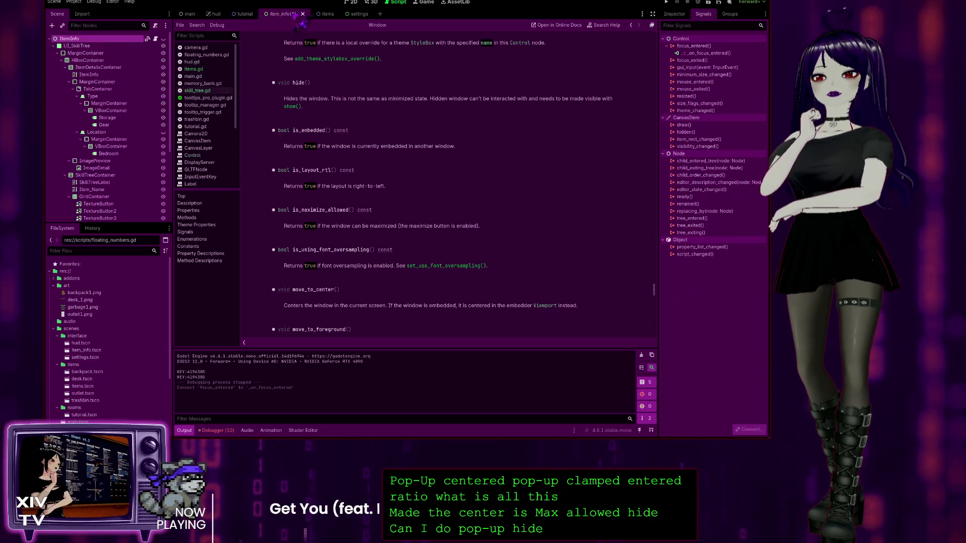
click(202, 69)
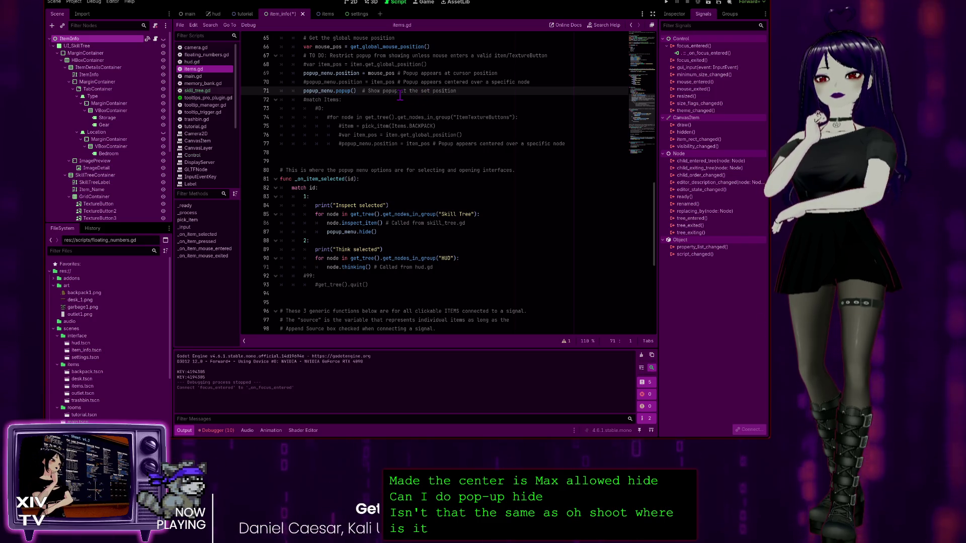
click(401, 232)
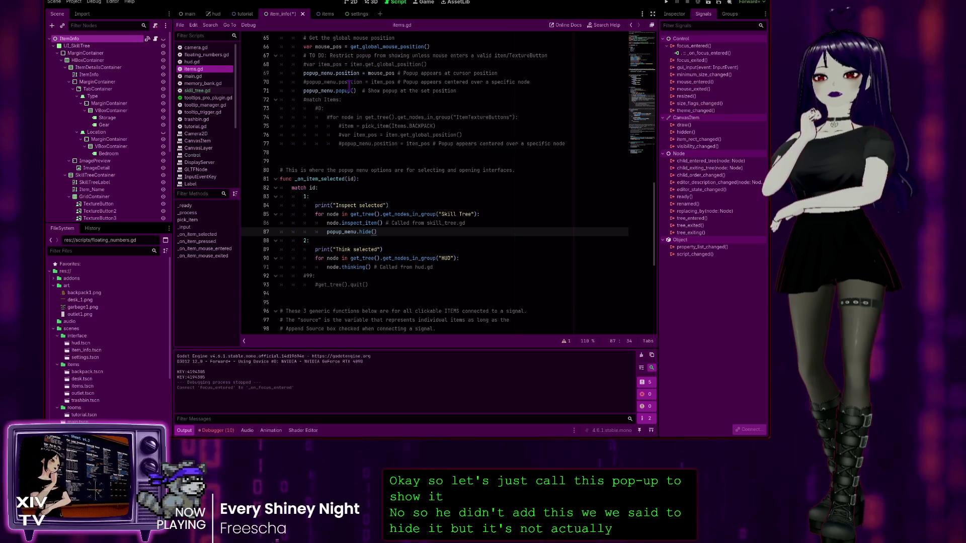
Reread the Window docs around grab_focus and has_focus, then reopen items.gd
ctrl+click(342, 94)
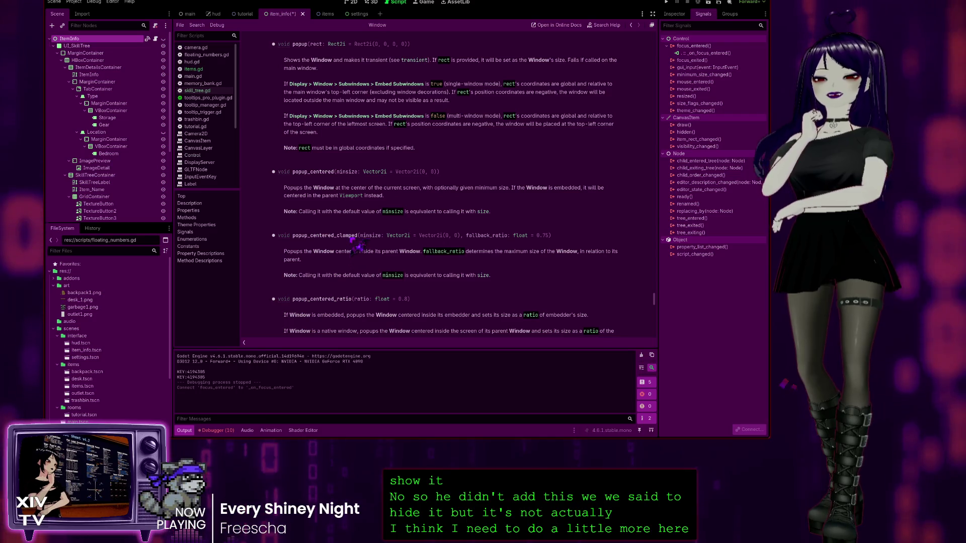
scroll(357, 266, up, 10)
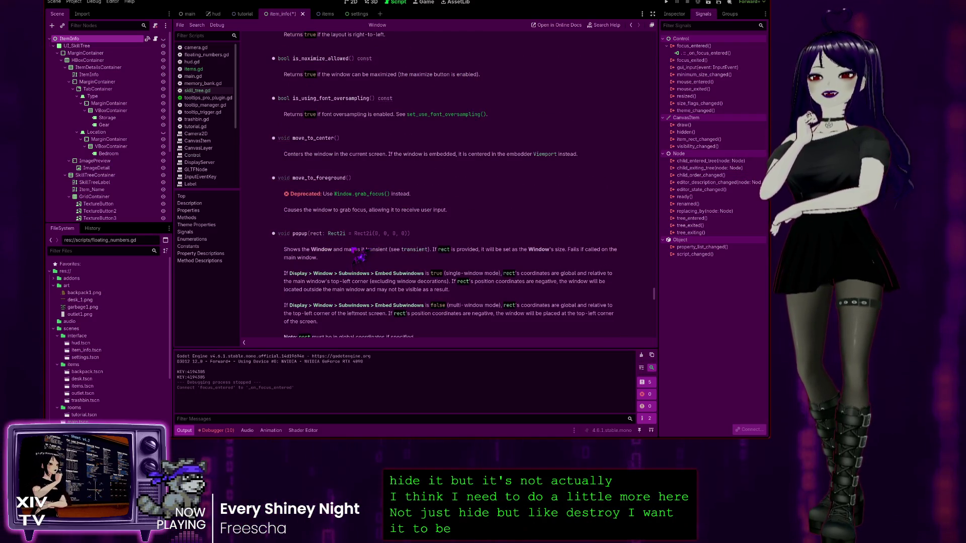
scroll(356, 246, up, 10)
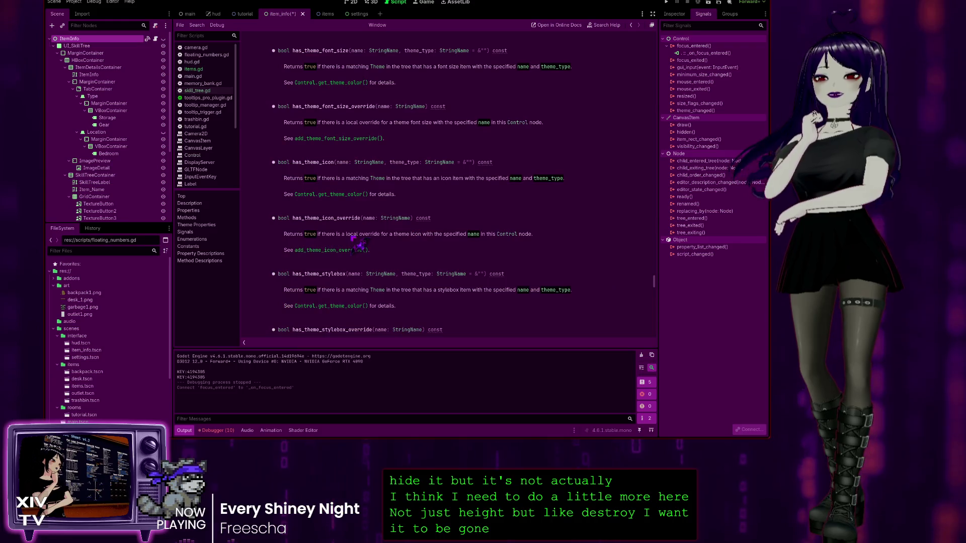
scroll(361, 229, up, 5)
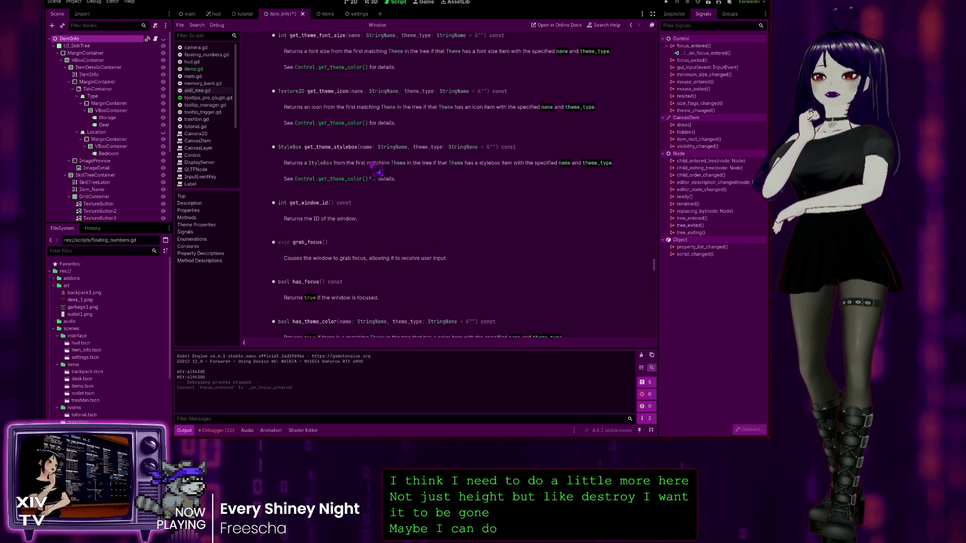
scroll(322, 231, down, 2)
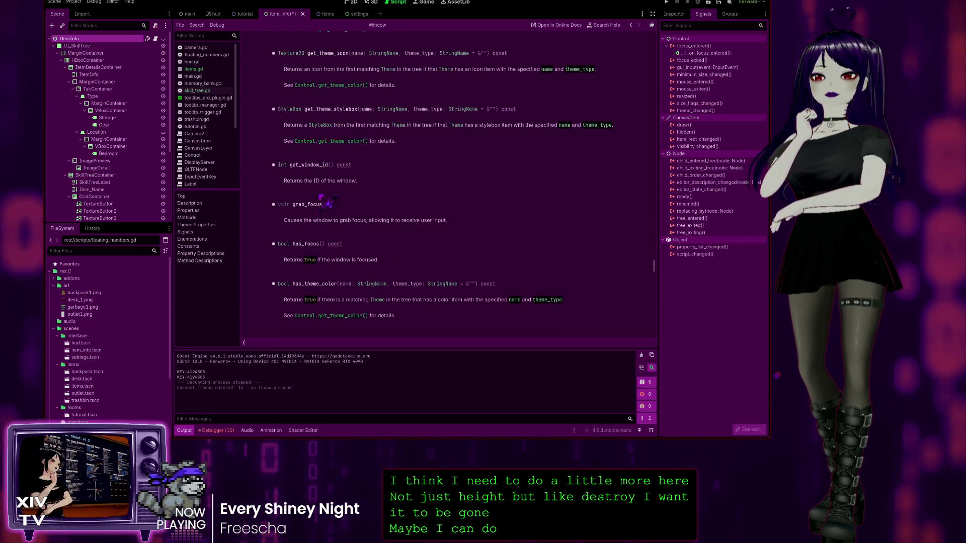
scroll(324, 221, down, 4)
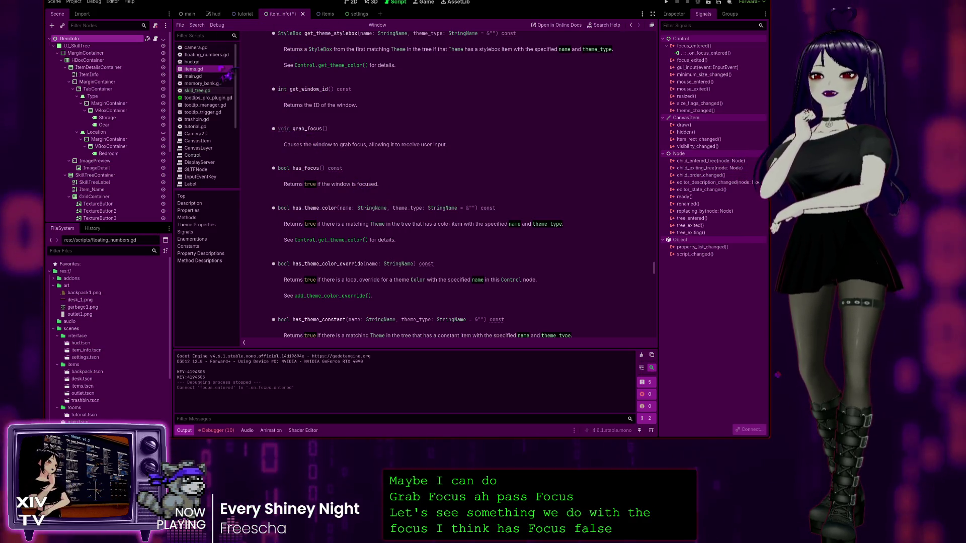
click(193, 69)
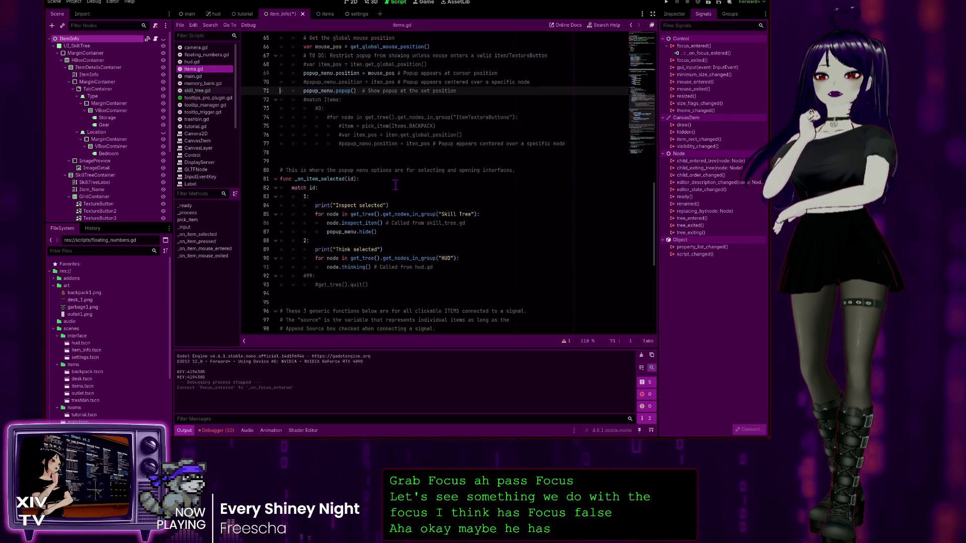
Add a trial line popup_menu.has_focus = false below popup_menu.hide()
scroll(360, 235, down, 2)
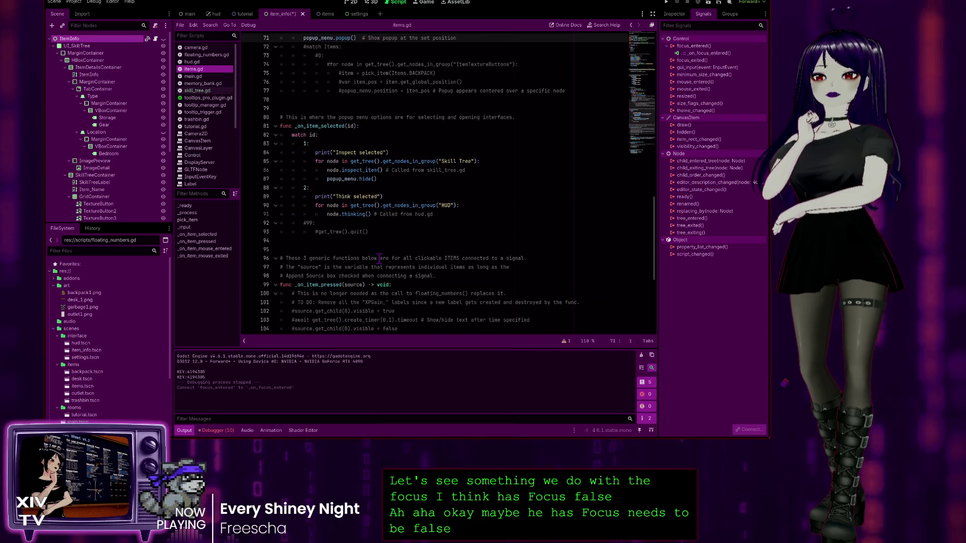
click(385, 178)
key(Return)
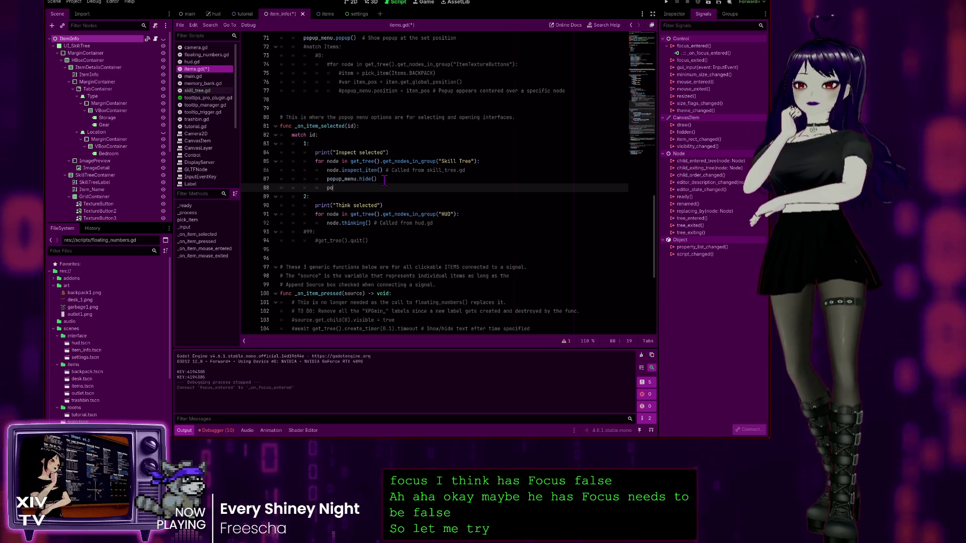
text(popup)
key(Return)
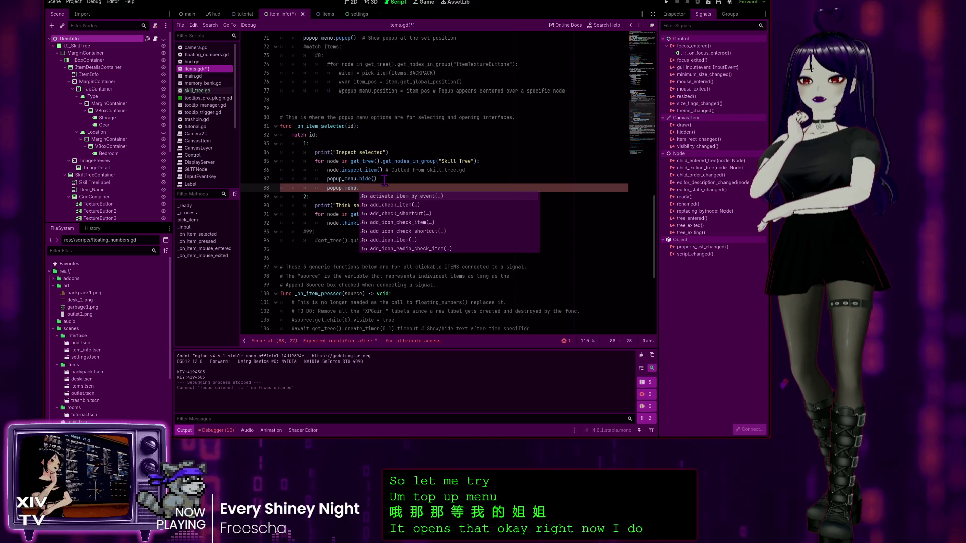
text(h)
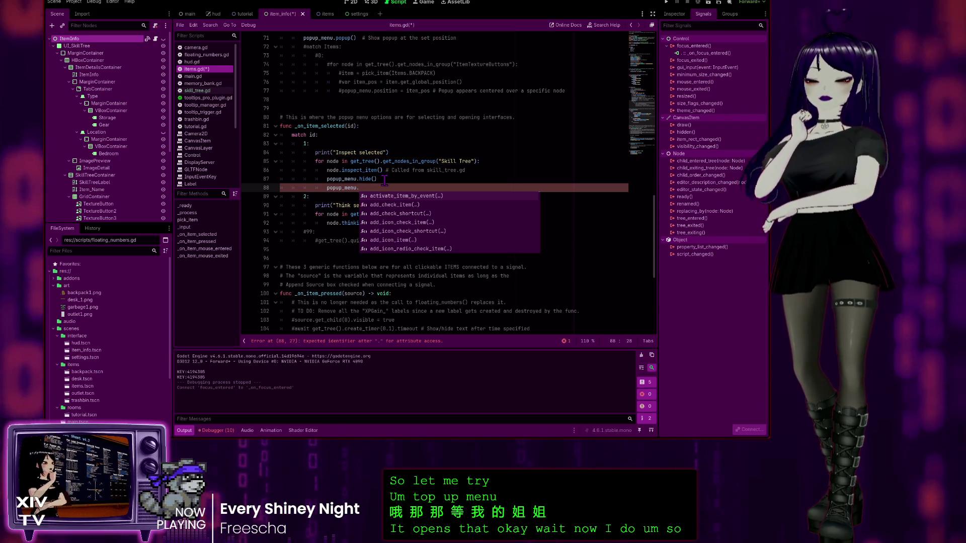
key(Down)
key(Down)
key(Down)
key(Return)
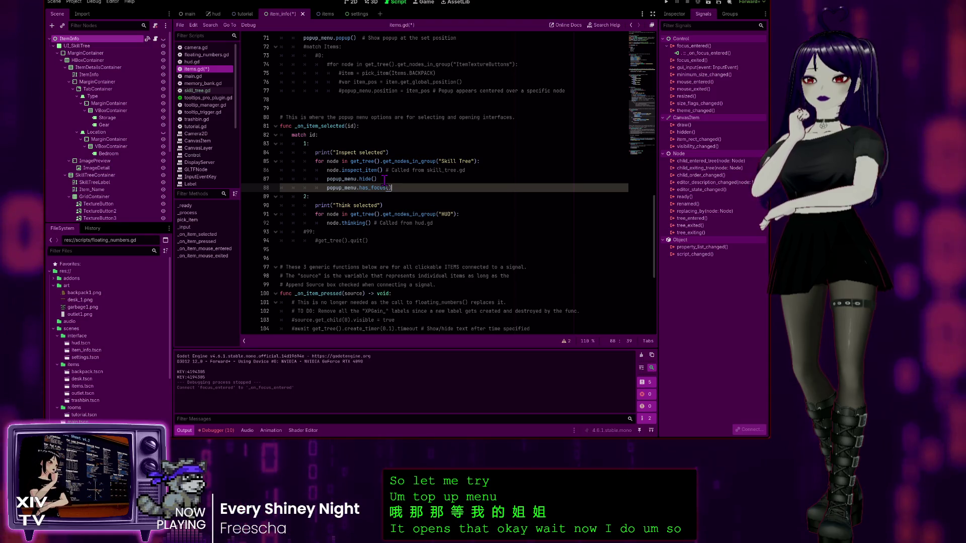
text(false)
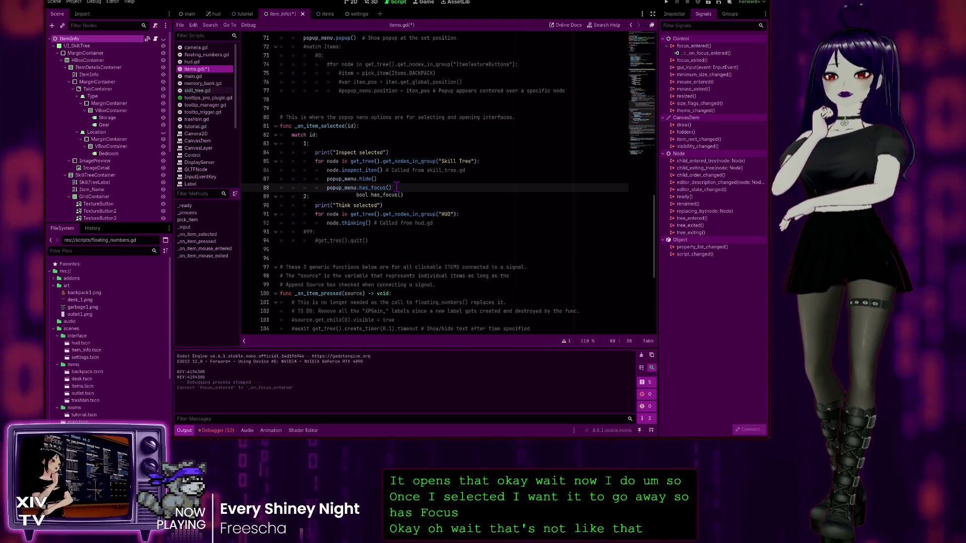
click(403, 187)
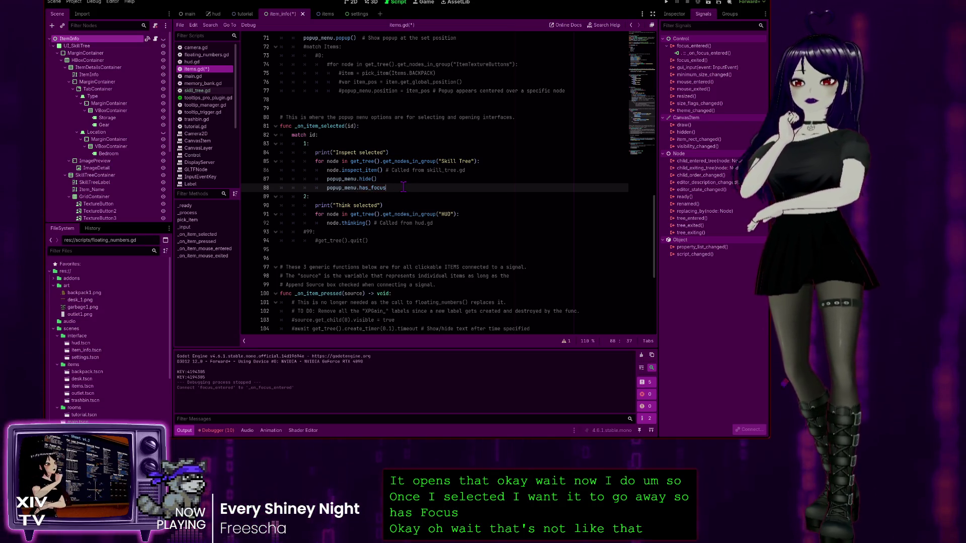
text( = false)
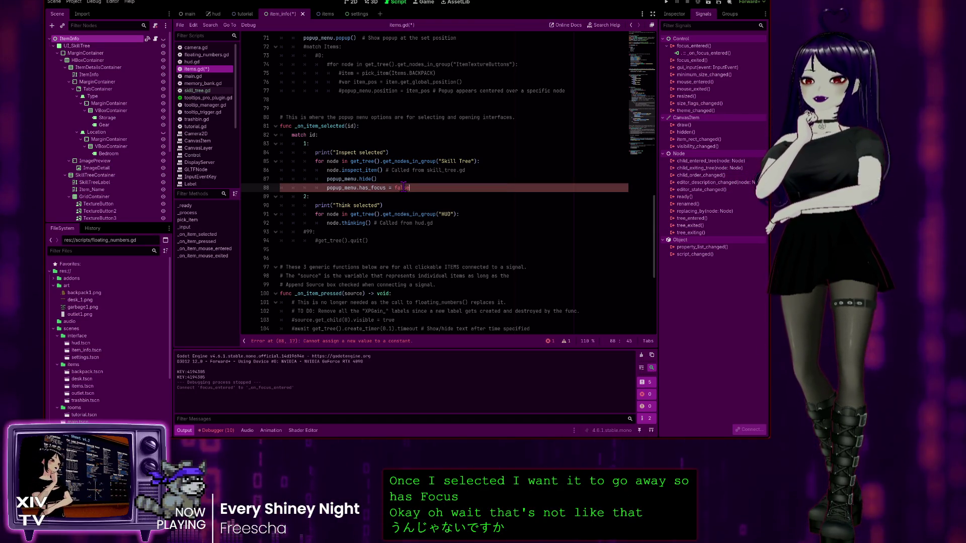
Delete the trial has_focus line and its empty line 88
key(BackSpace)
key(BackSpace)
key(BackSpace)
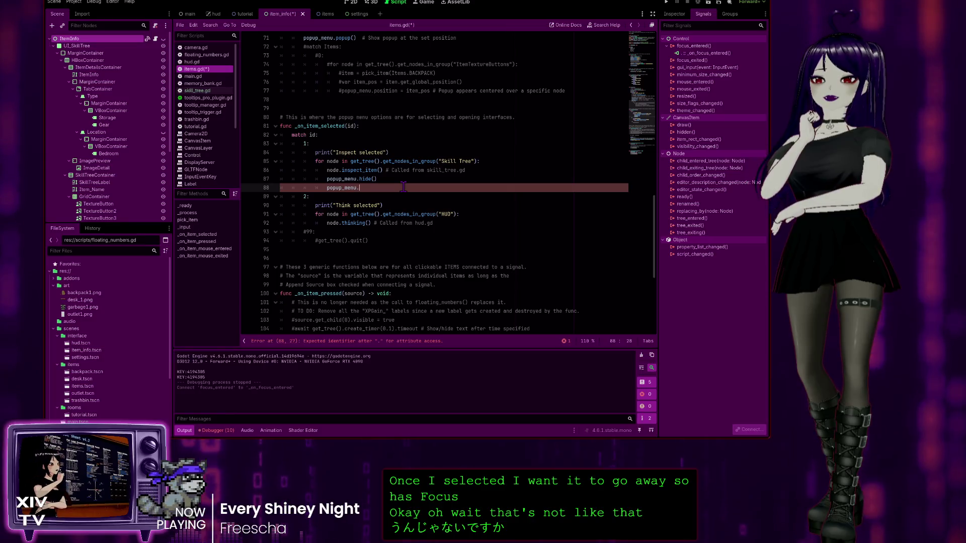
key(BackSpace)
key(BackSpace)
key(BackSpace)
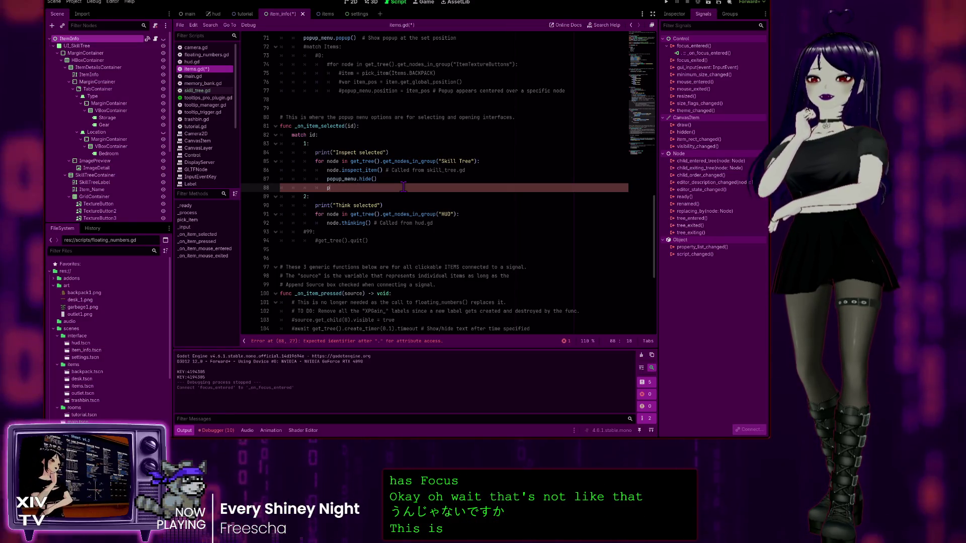
key(BackSpace)
key(BackSpace)
key(BackSpace)
text(# H)
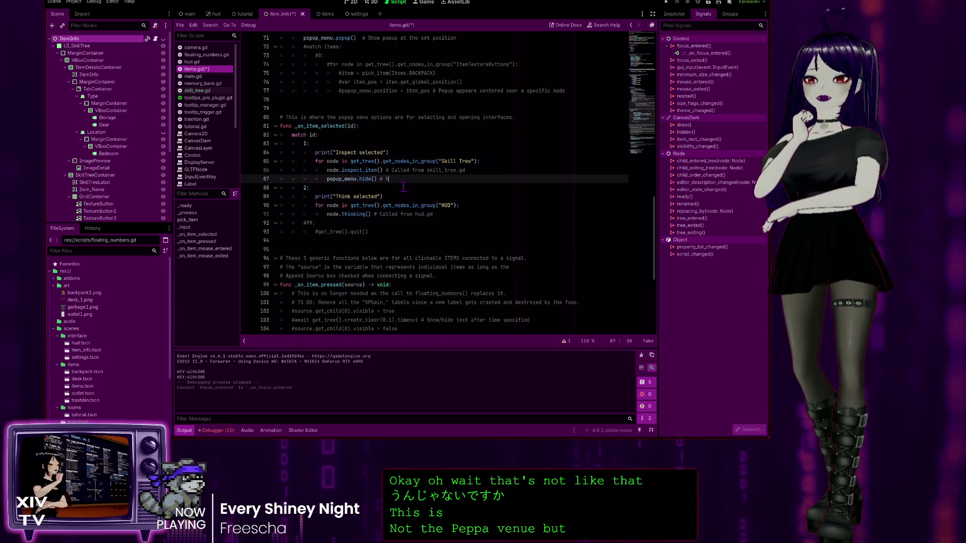
Finish the line 87 comment '# Hide the popup menu after selecting Inspect option'
key(BackSpace)
text(ide the popu)
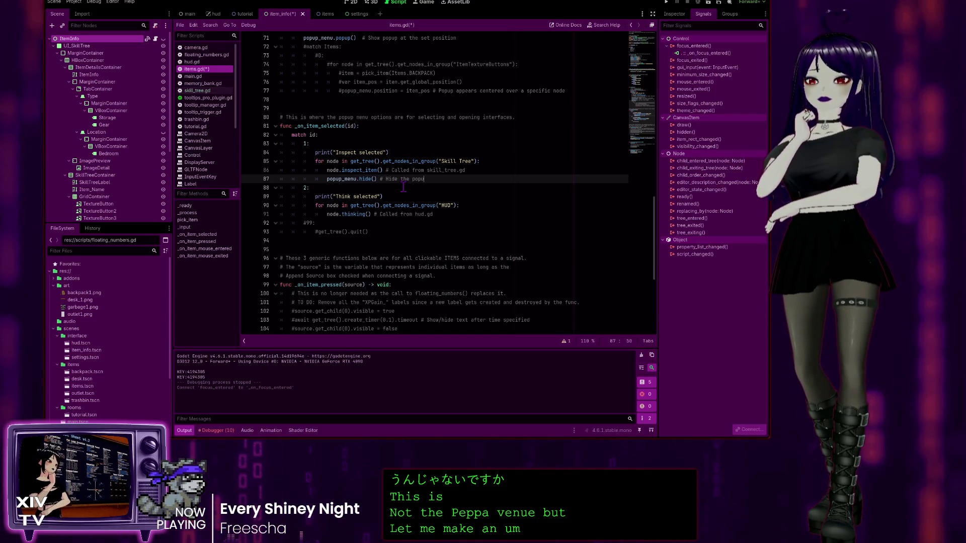
text(p menu after)
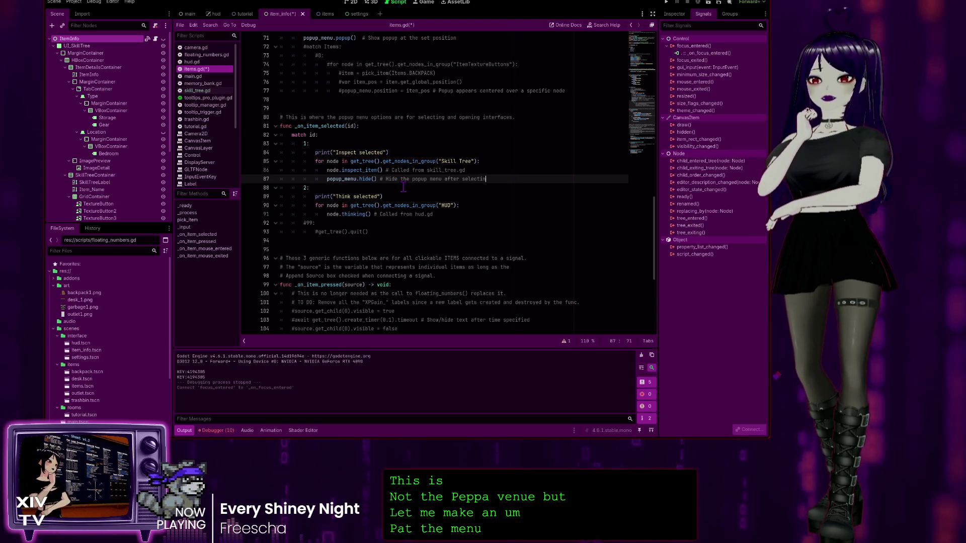
text(selecti)
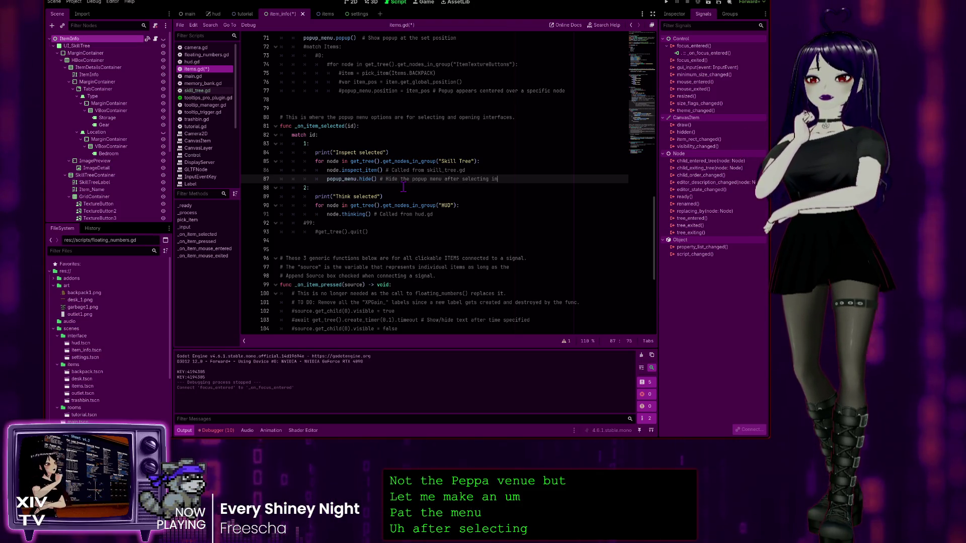
text(ng Inspect option)
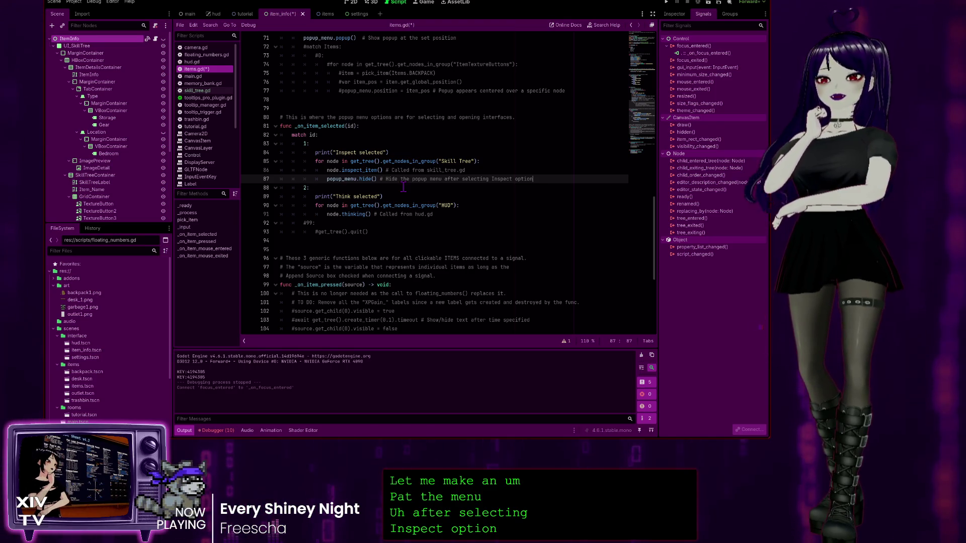
click(342, 171)
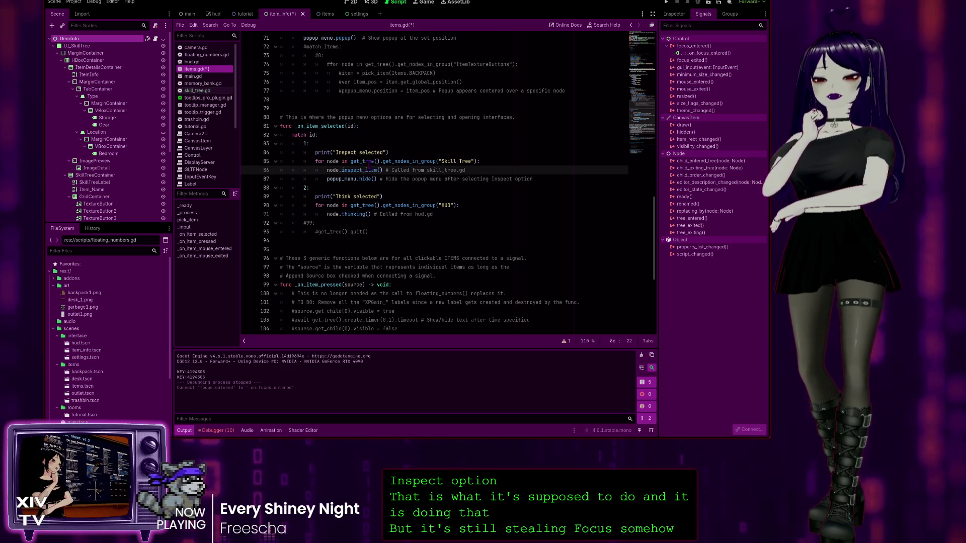
key(Down)
key(End)
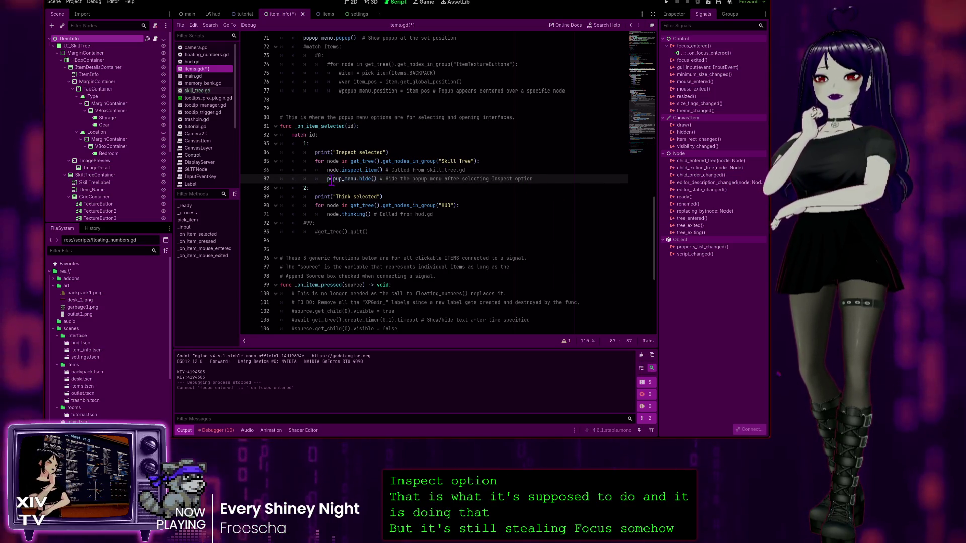
click(361, 169)
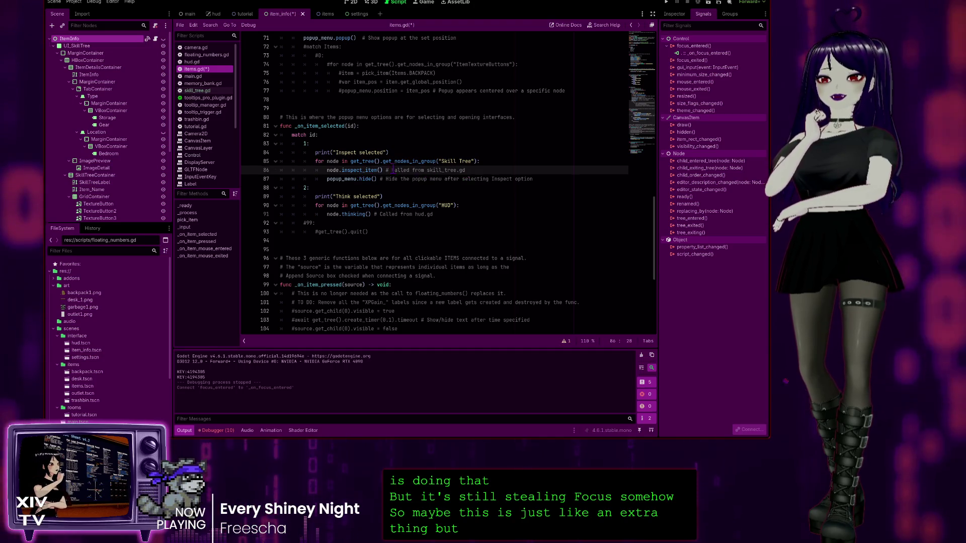
click(486, 169)
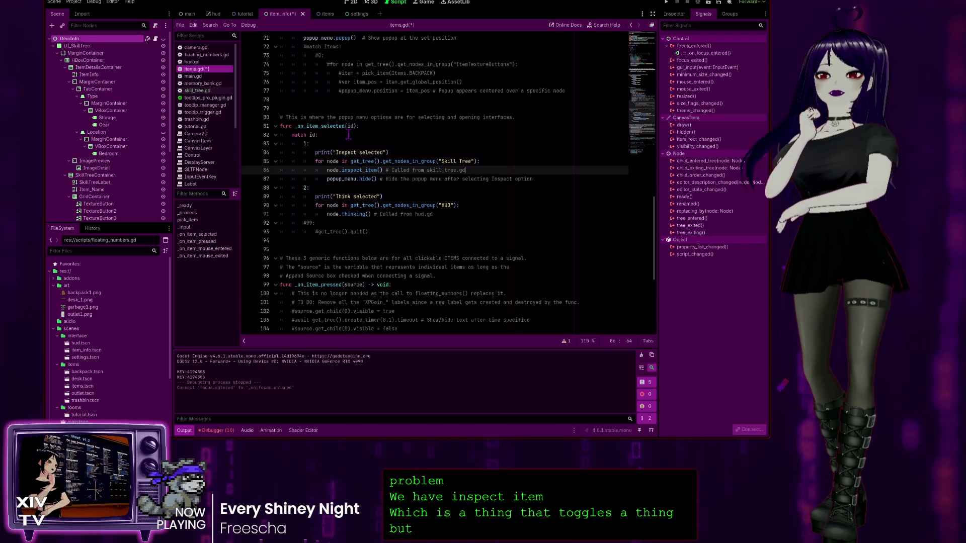
scroll(326, 92, up, 2)
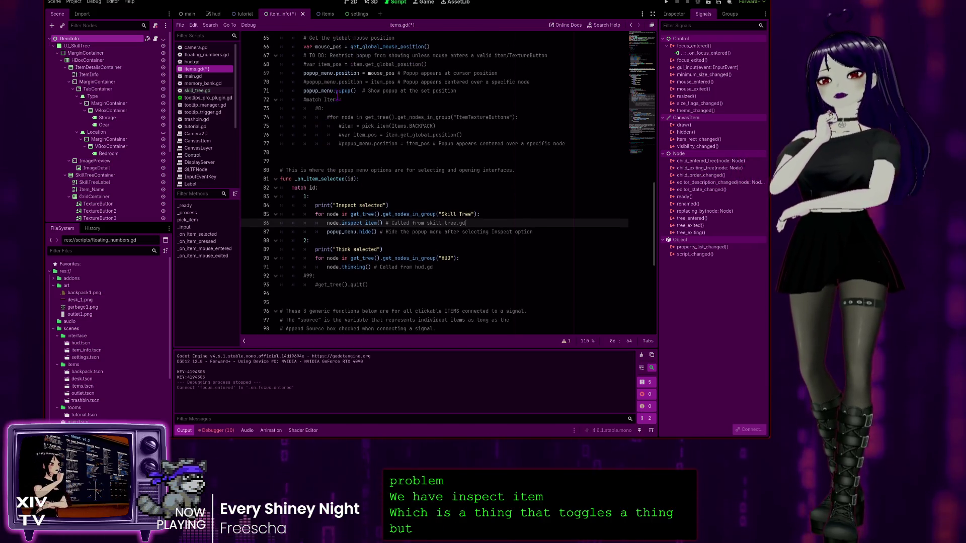
scroll(358, 100, up, 2)
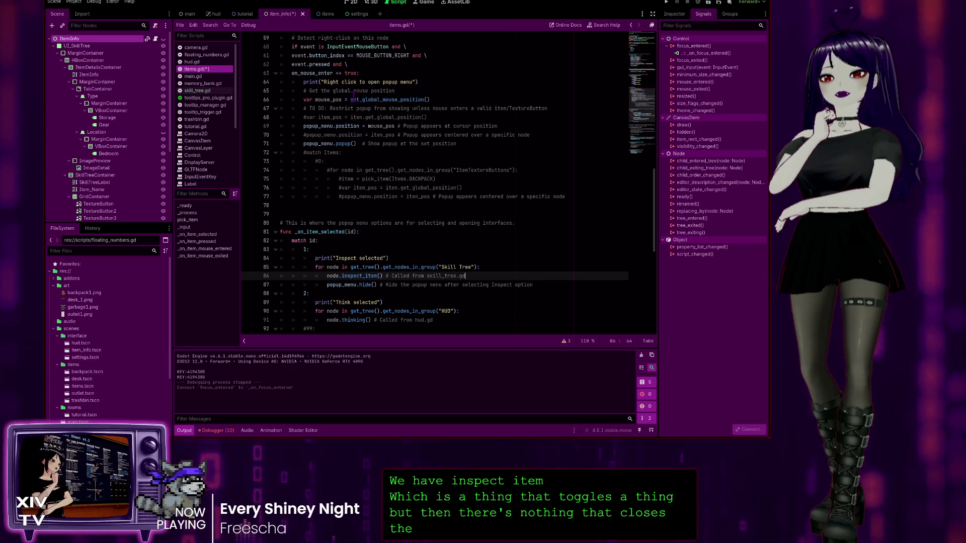
scroll(353, 95, up, 1)
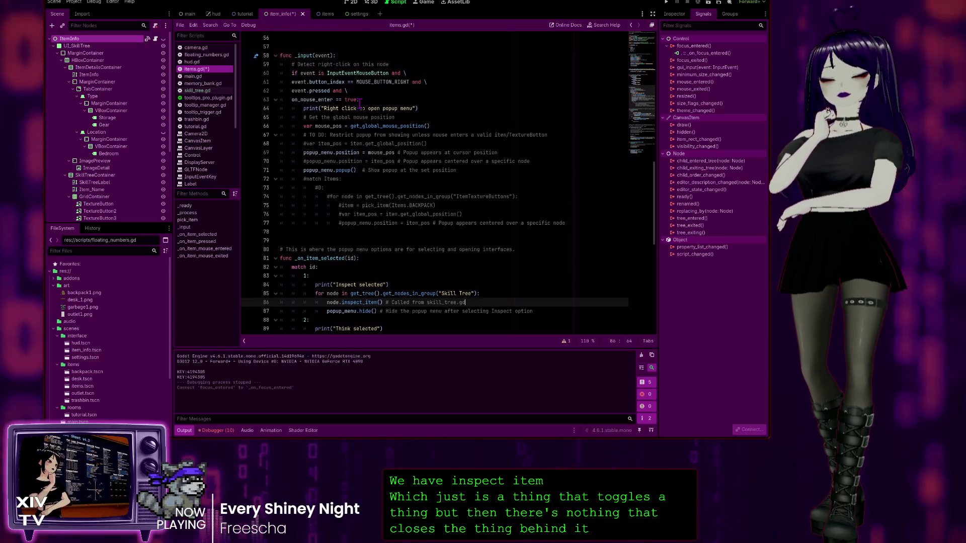
scroll(330, 97, down, 1)
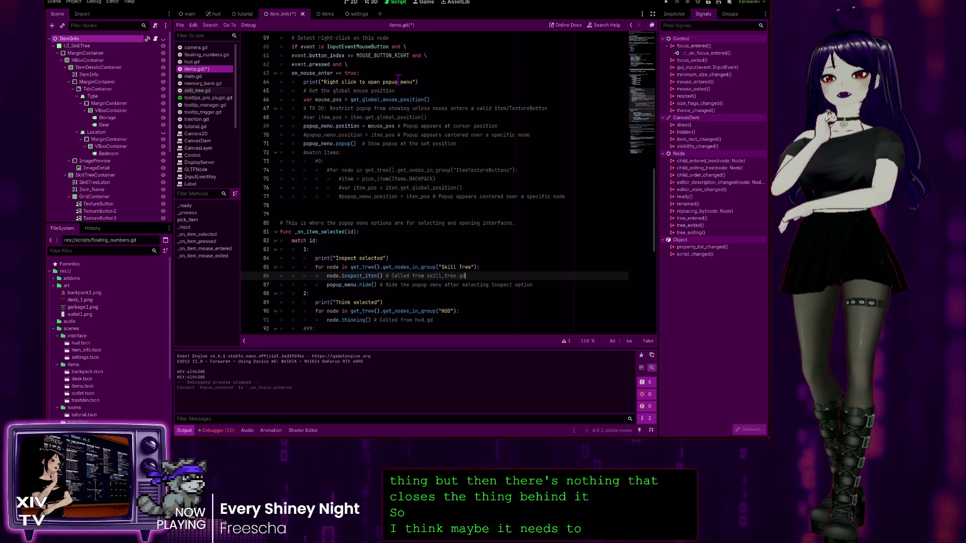
scroll(398, 80, up, 1)
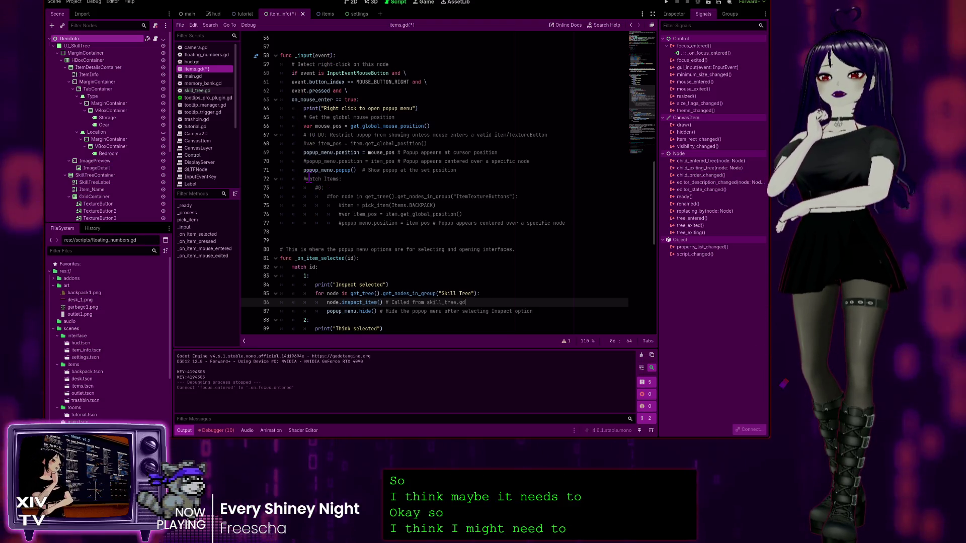
click(476, 169)
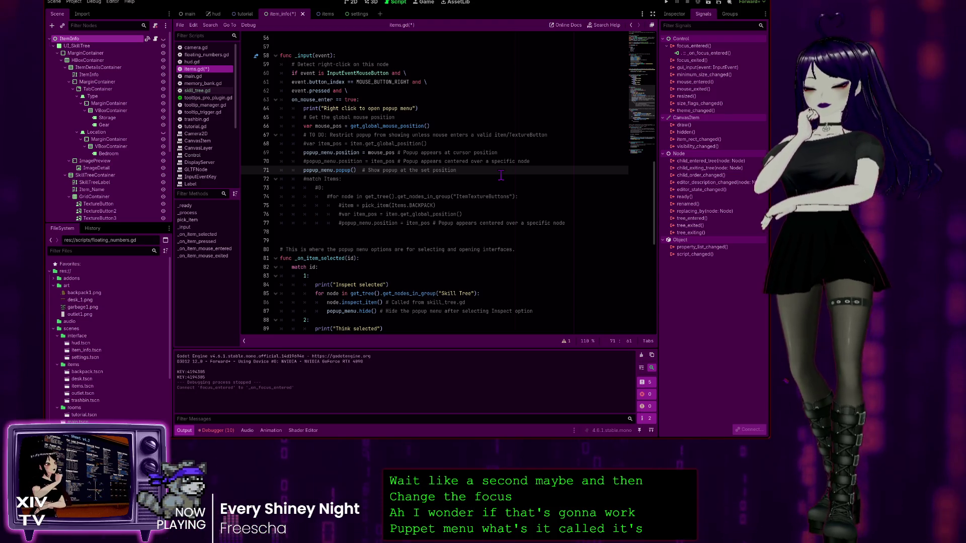
key(Return)
Add 'await 1' after popup_menu.popup() in items.gd, then view floating_numbers.gd's await code
text(wait)
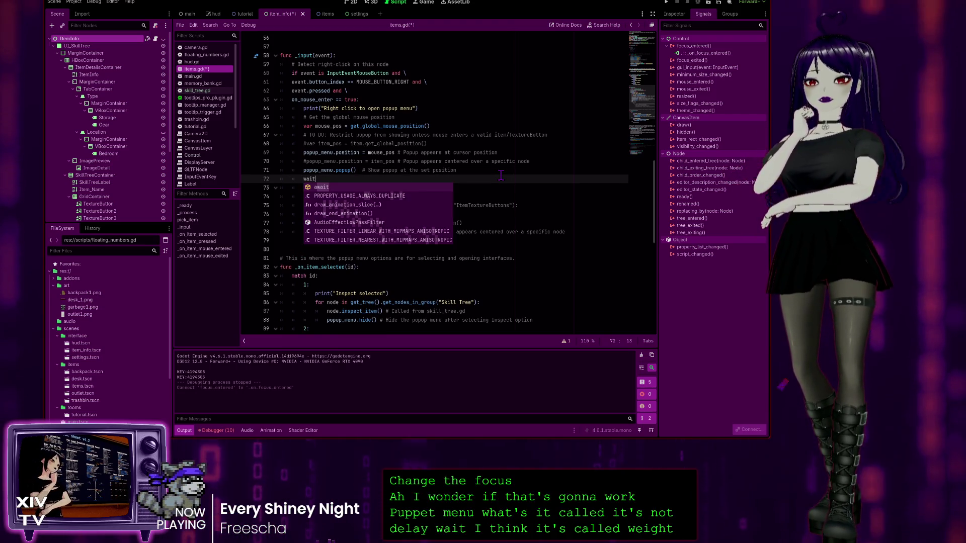
key(Return)
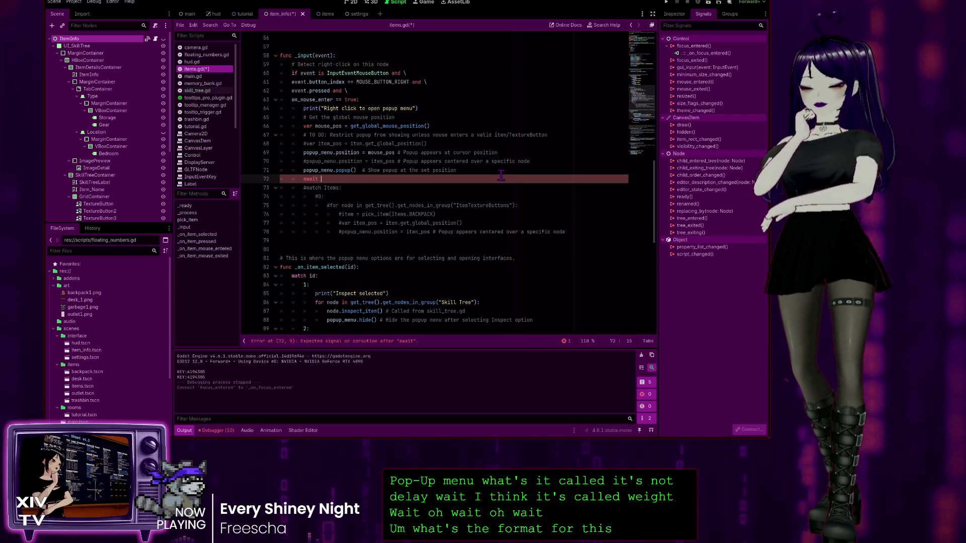
text(1)
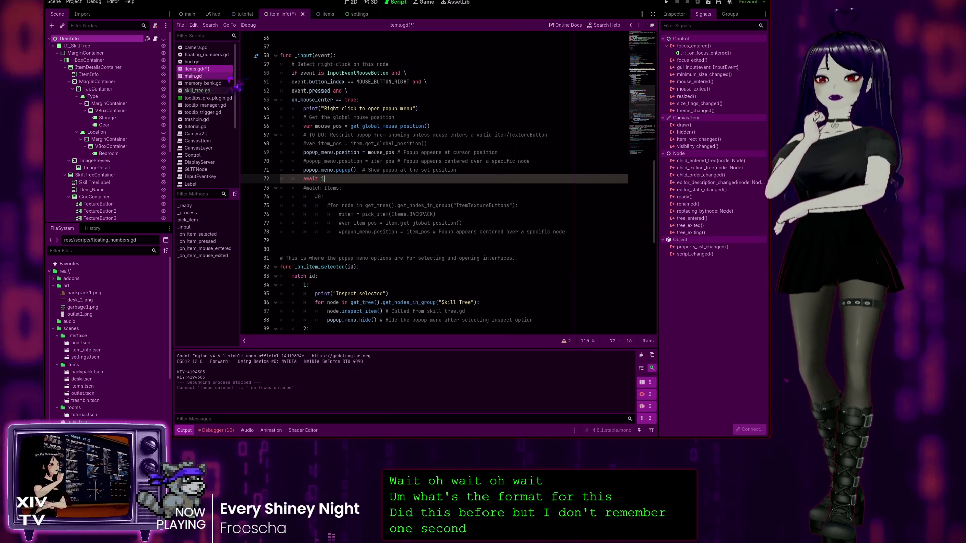
click(206, 55)
scroll(332, 202, down, 12)
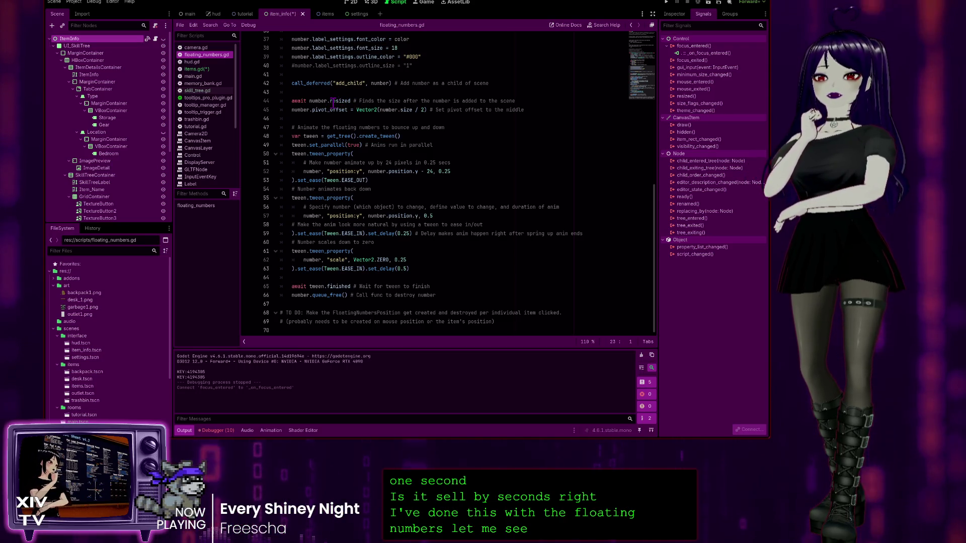
After checking line 44 of floating_numbers.gd, add an empty line after 'await 1' in items.gd
click(301, 100)
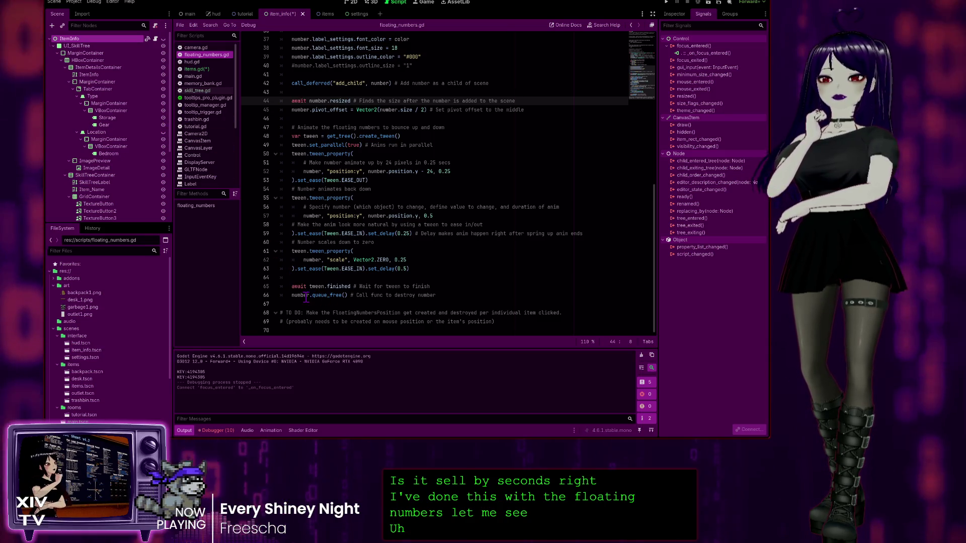
key(alt+Left)
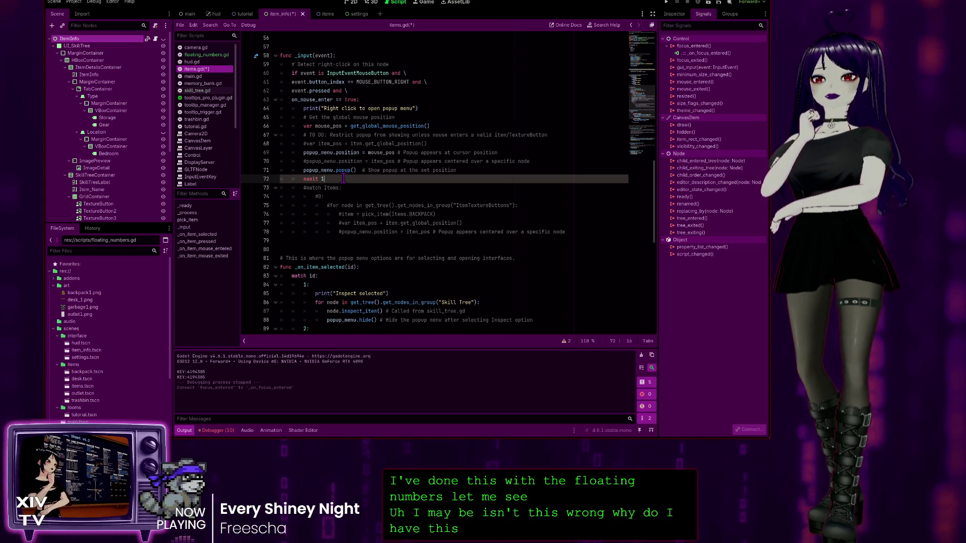
key(Return)
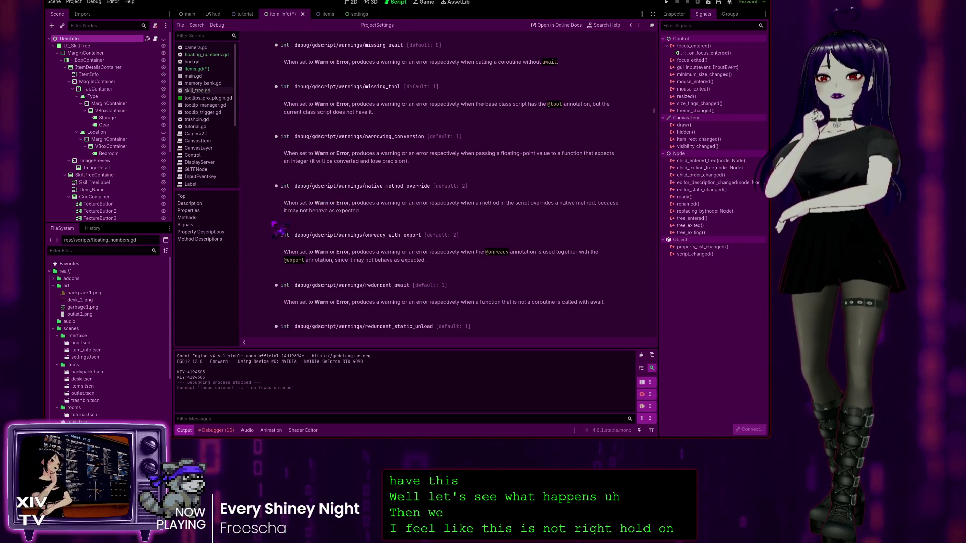
Go back from the ProjectSettings reference page to items.gd
click(197, 69)
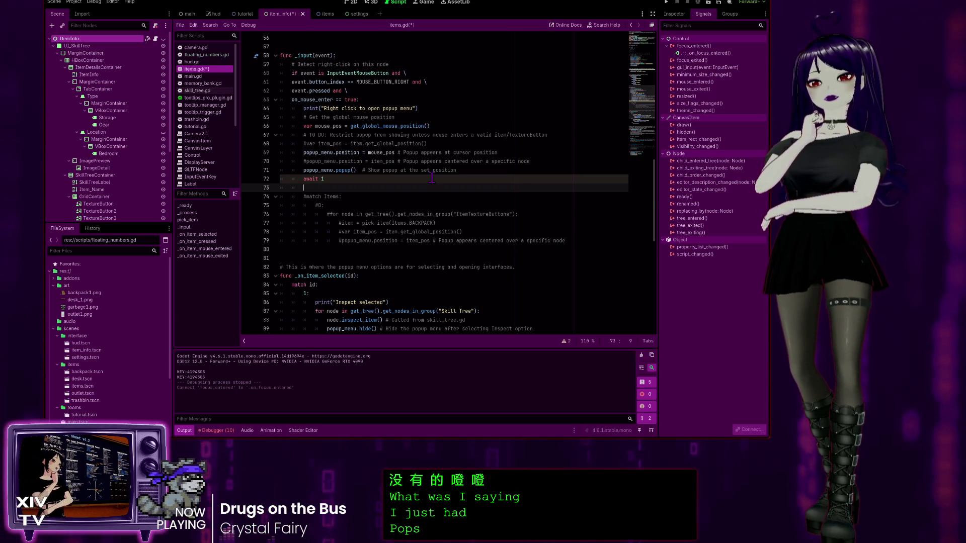
Discard the 'focus' text on line 73 and open the Window reference at popup()
text(focus)
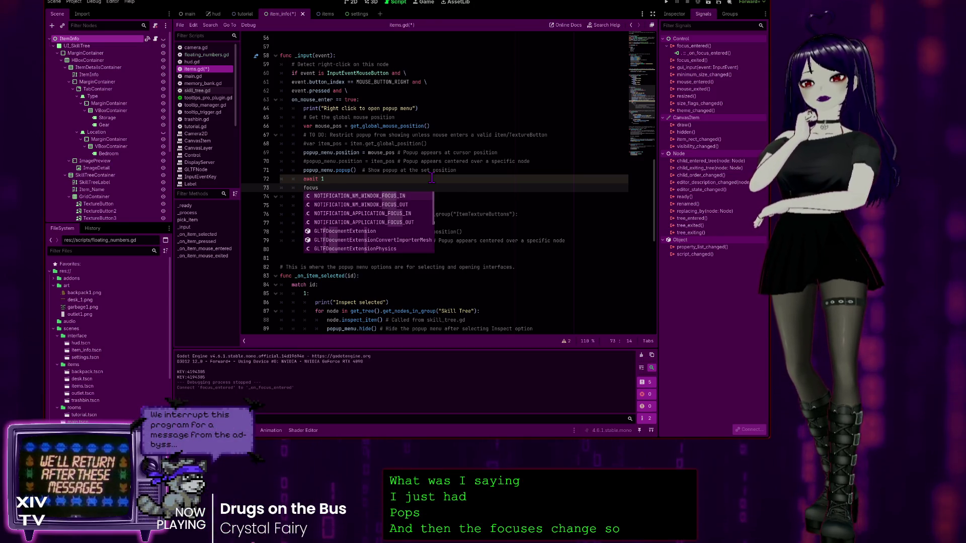
key(BackSpace)
key(BackSpace)
key(BackSpace)
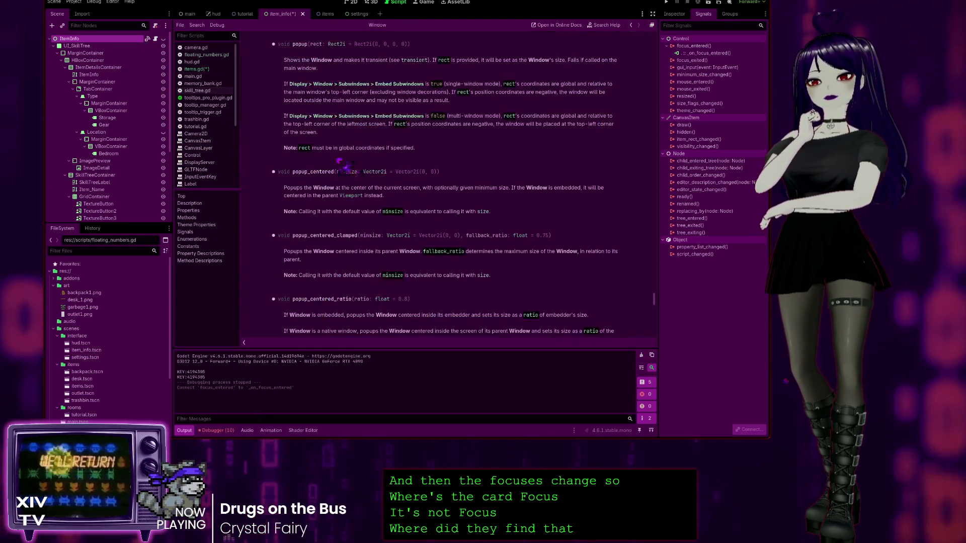
ctrl+click(360, 135)
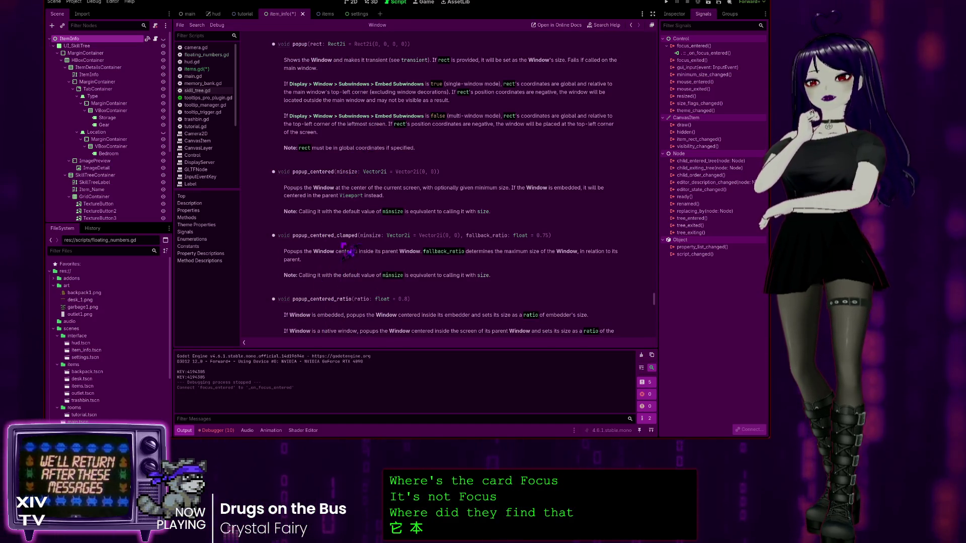
Scroll through the Window class's popup and focus members, then return to items.gd
scroll(338, 299, up, 15)
scroll(356, 225, up, 15)
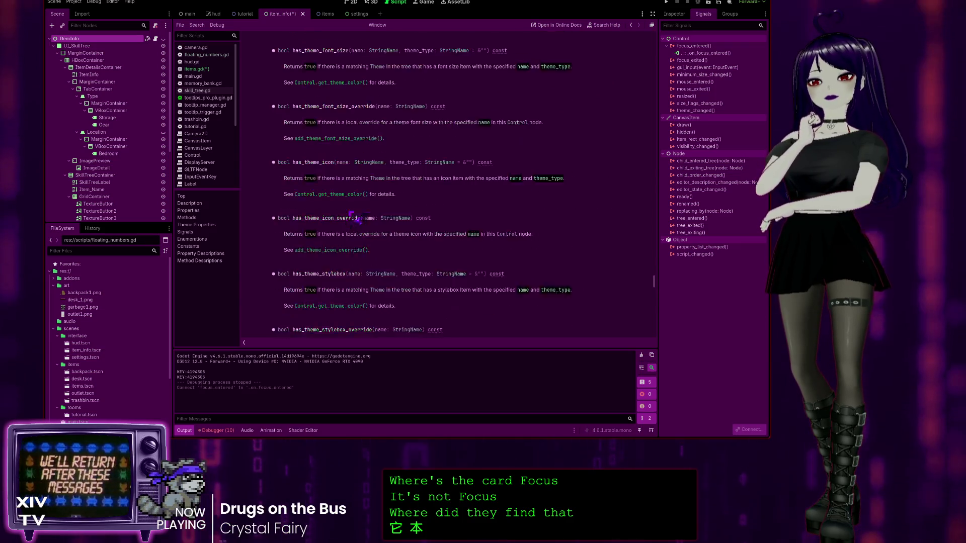
scroll(355, 197, up, 15)
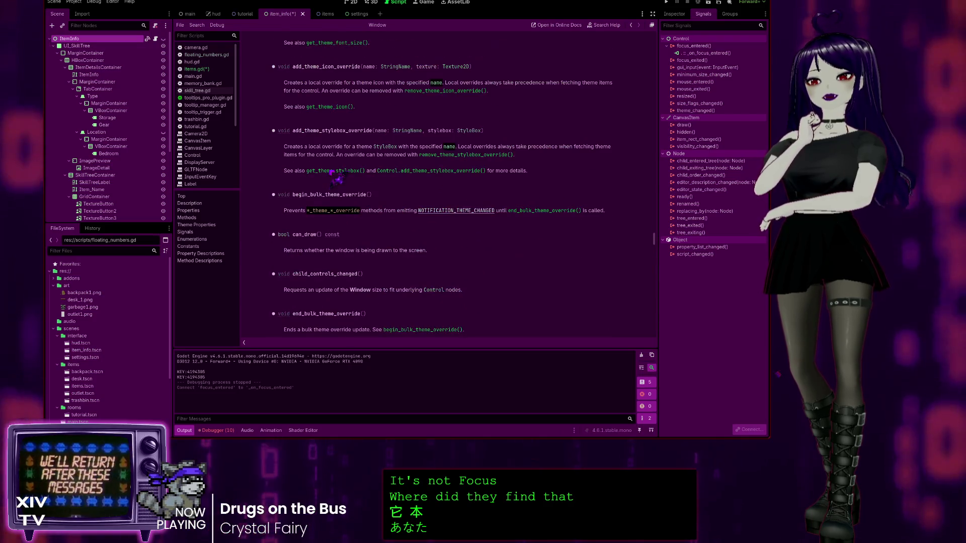
scroll(337, 176, up, 10)
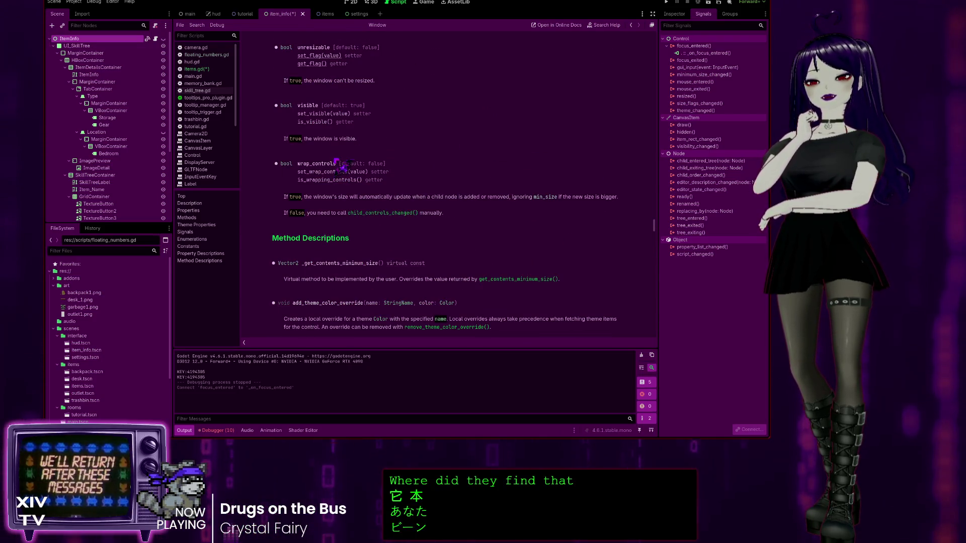
scroll(343, 164, up, 5)
scroll(343, 164, up, 6)
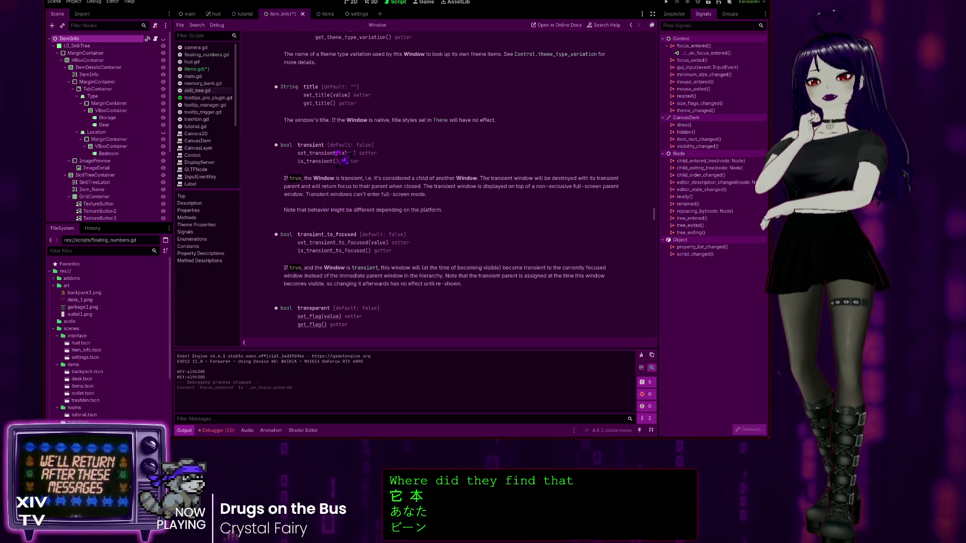
scroll(333, 167, up, 10)
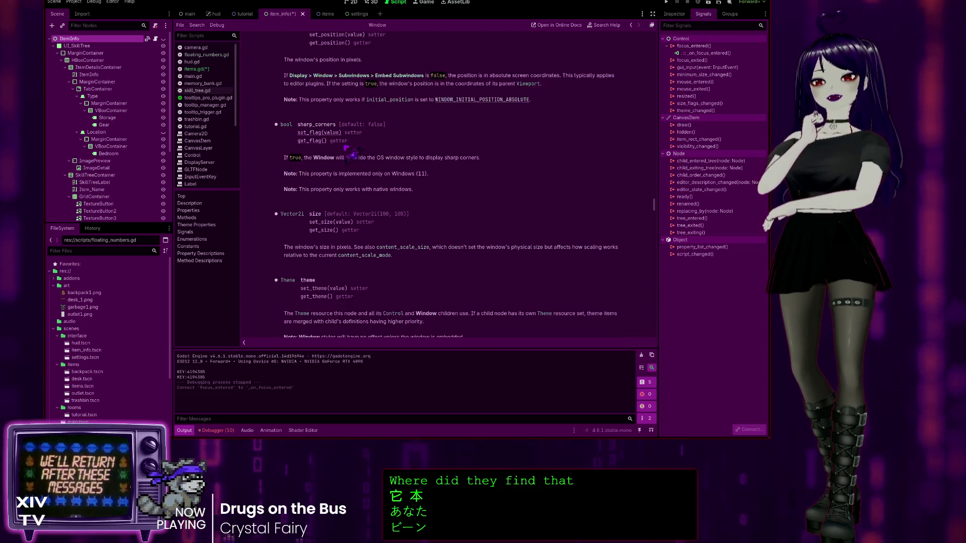
scroll(464, 174, up, 10)
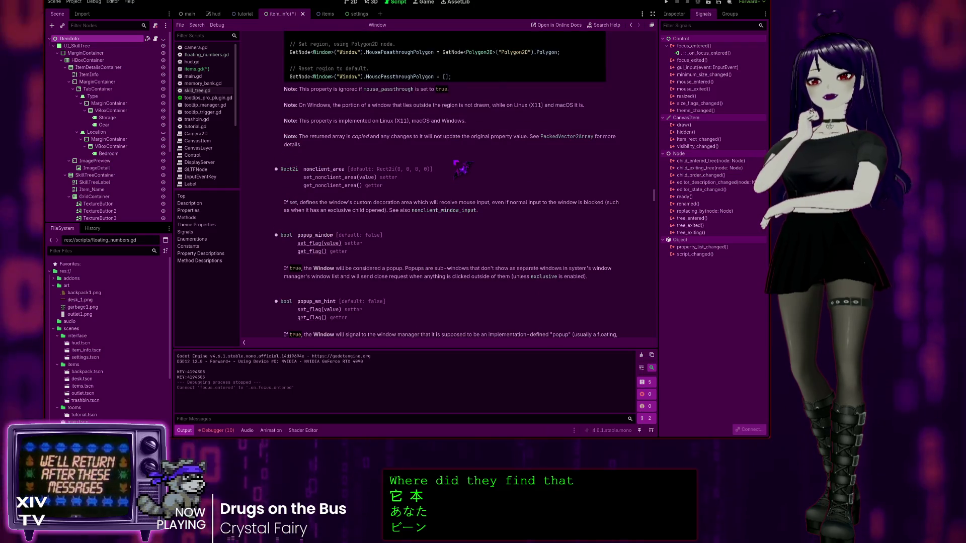
scroll(457, 149, up, 5)
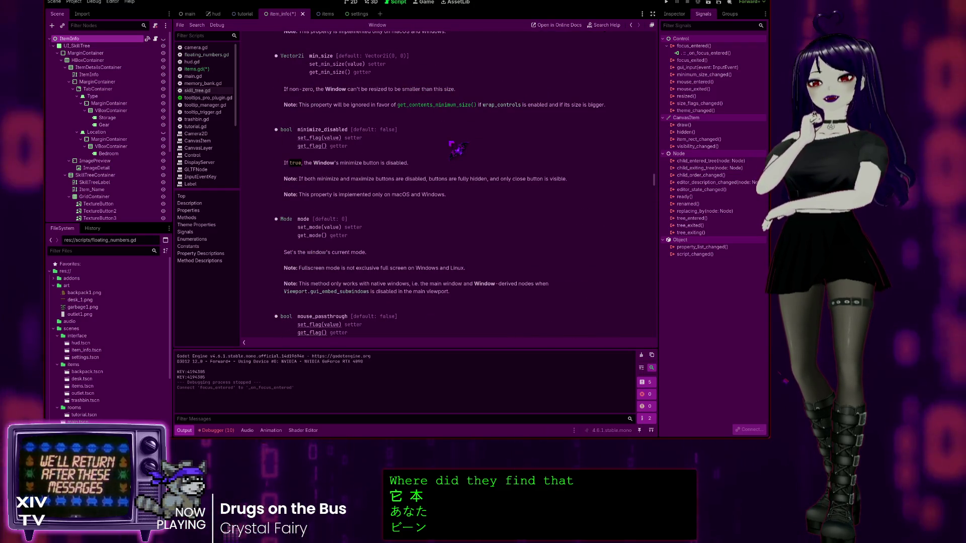
scroll(448, 159, up, 10)
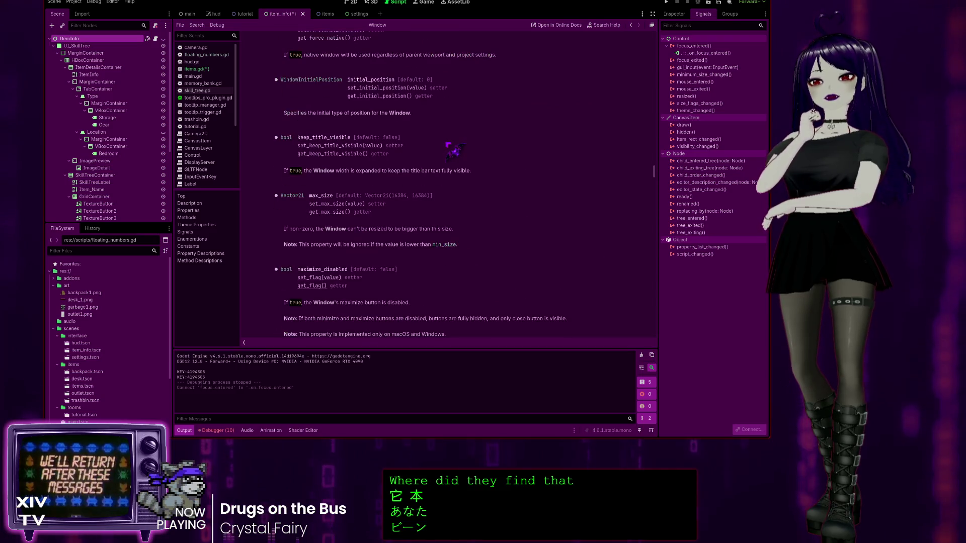
scroll(461, 137, up, 5)
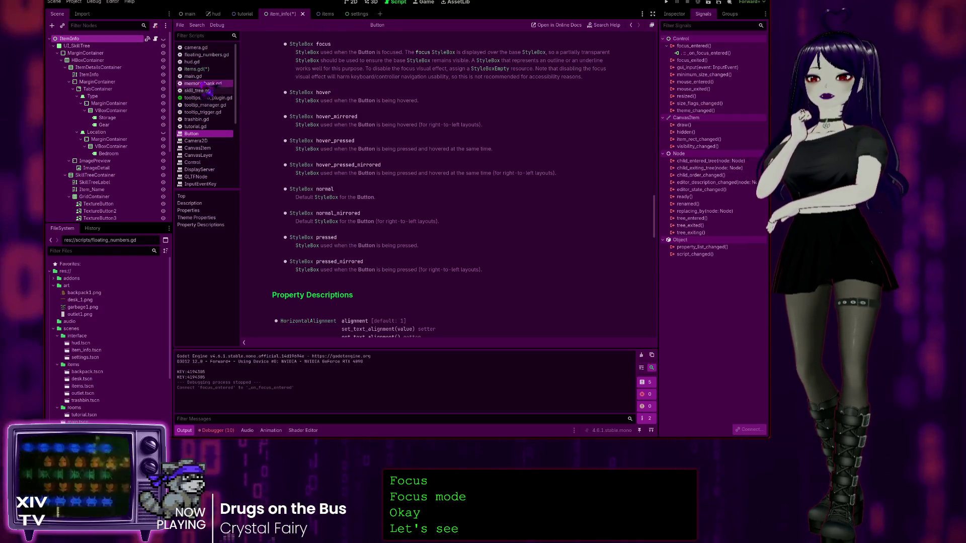
click(198, 69)
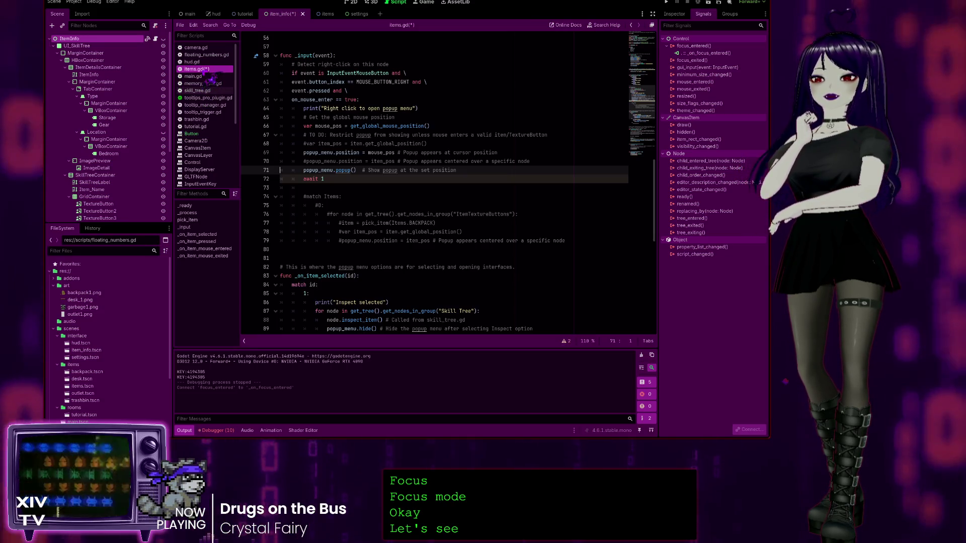
scroll(555, 182, down, 9)
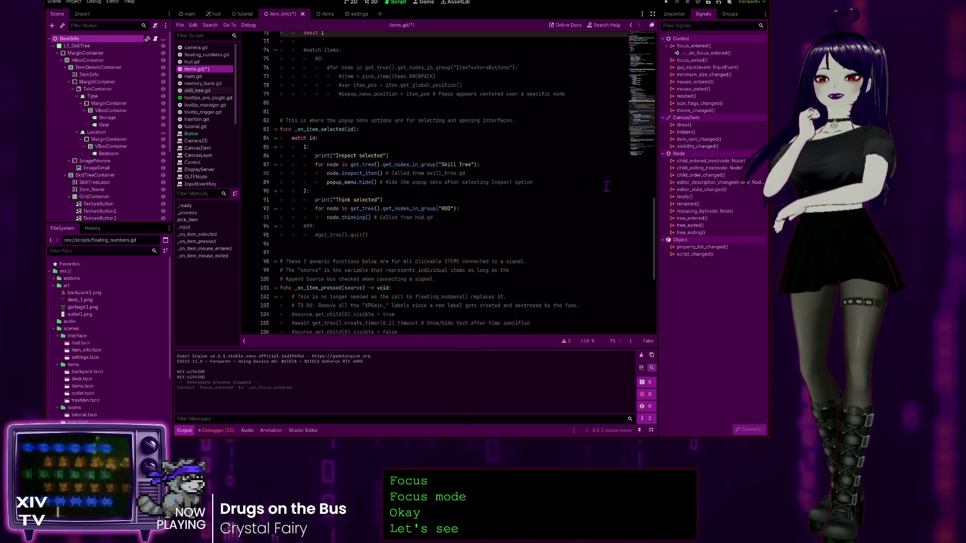
scroll(410, 293, up, 10)
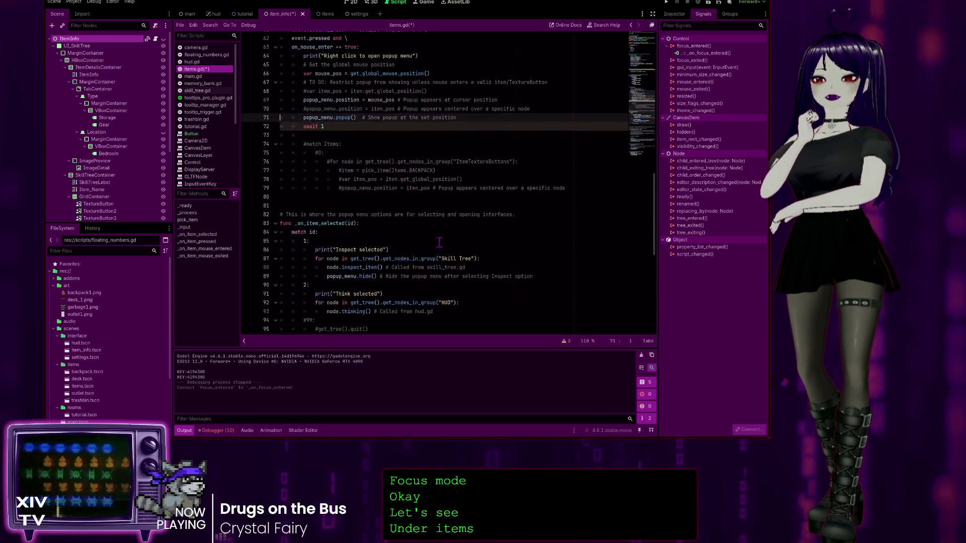
click(197, 91)
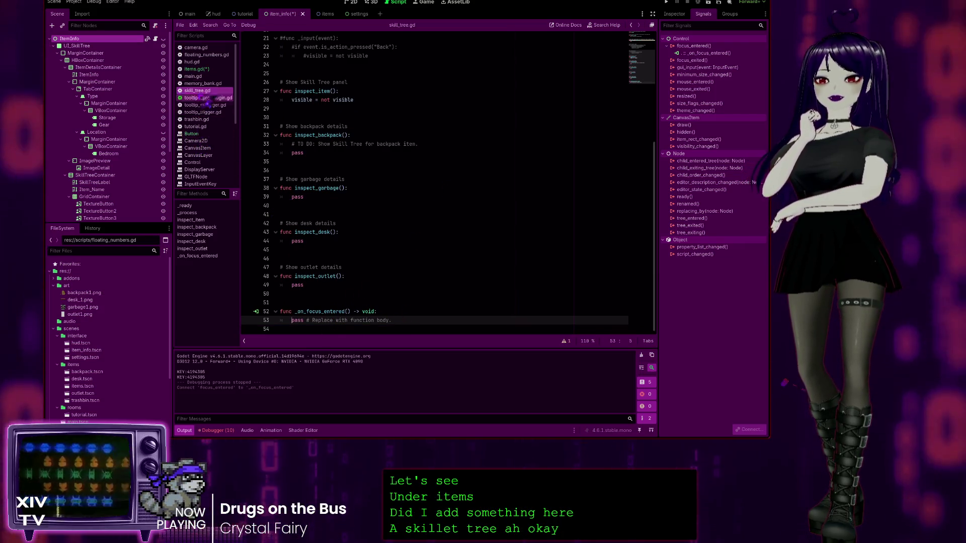
click(206, 69)
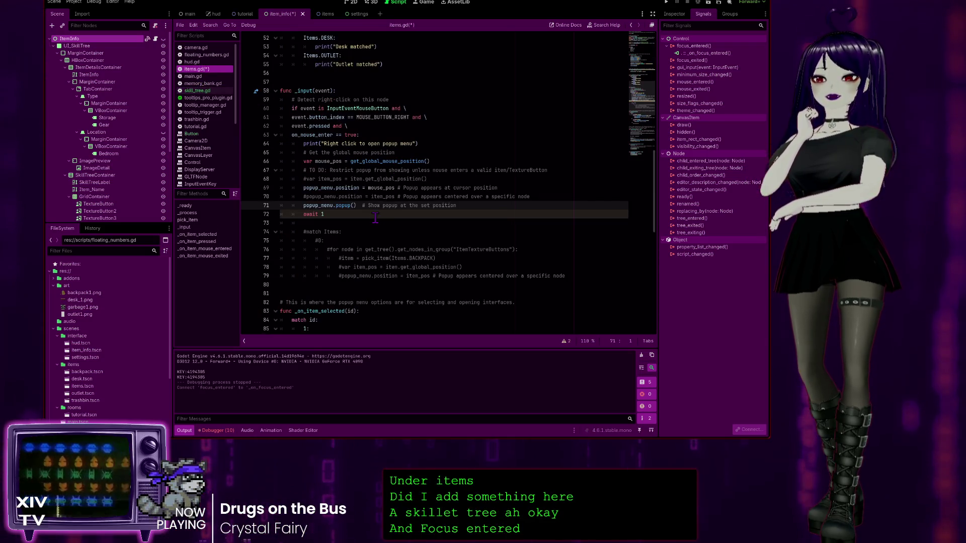
scroll(357, 267, down, 4)
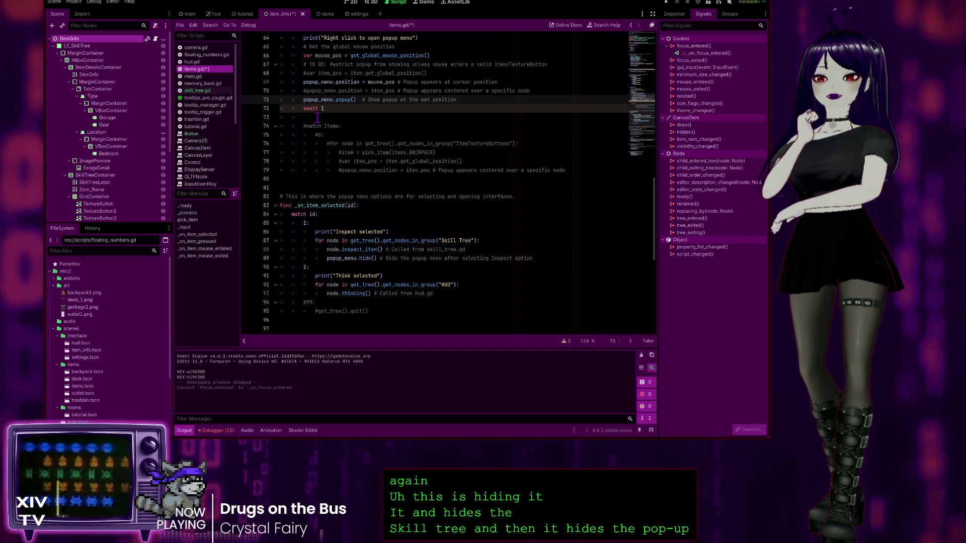
click(318, 118)
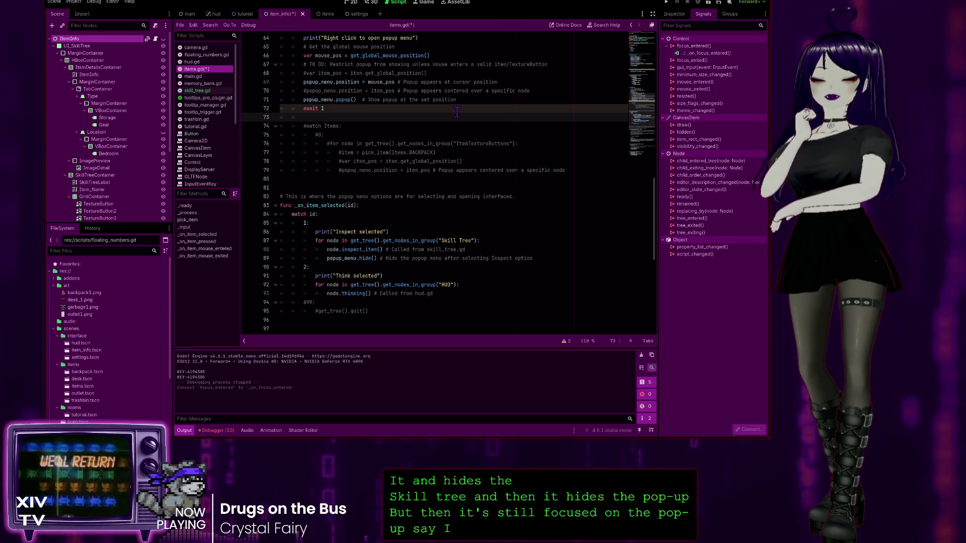
scroll(428, 105, up, 3)
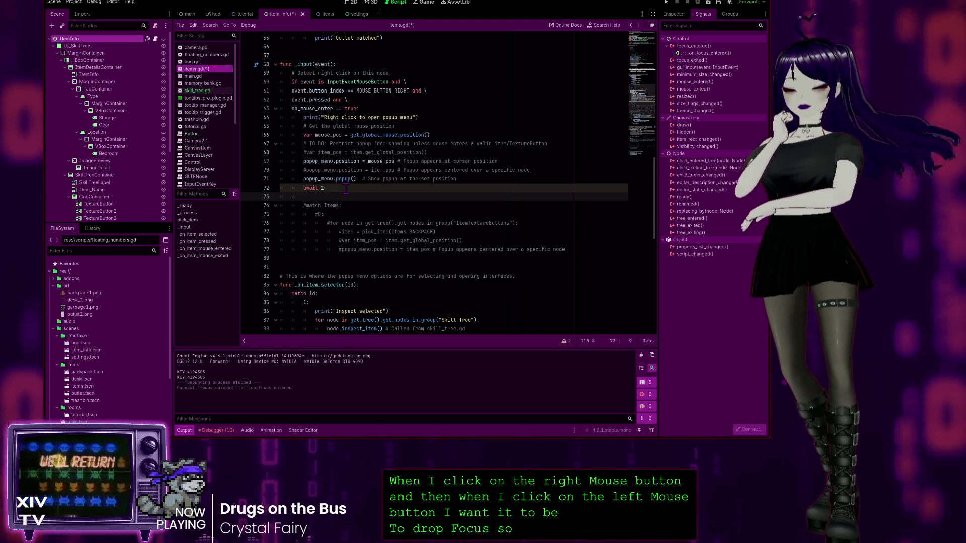
On line 73, enter popup_menu and browse its focus-related completions, then start typing move_to
text(pop)
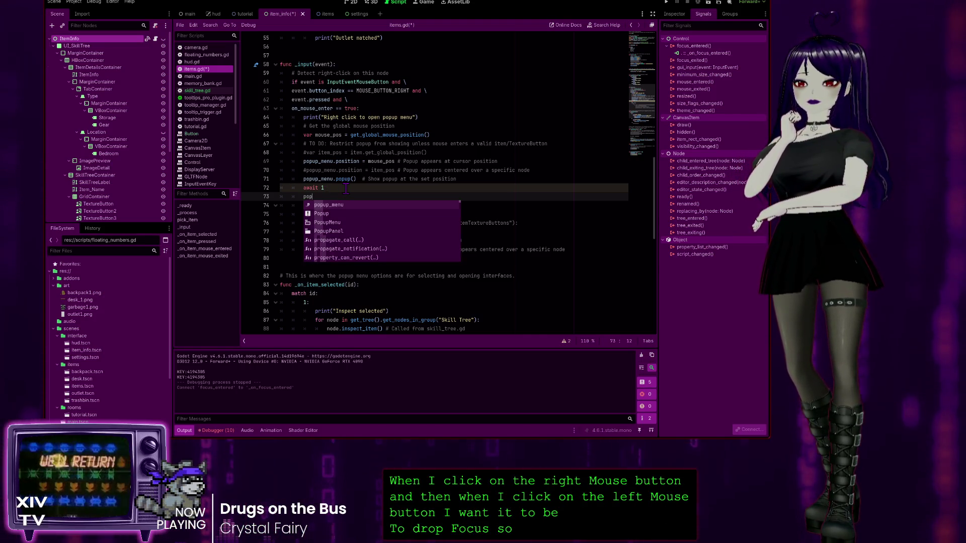
key(Return)
text(.)
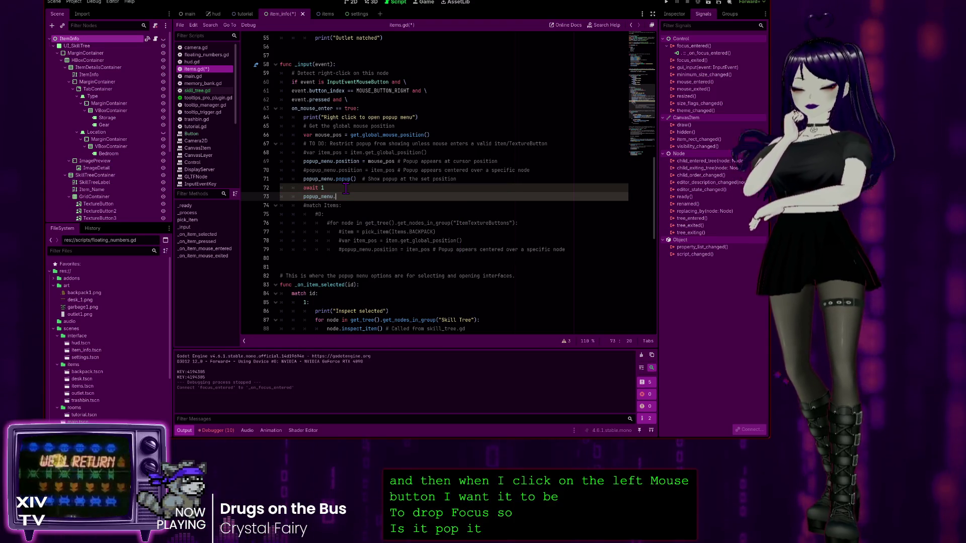
text(fo)
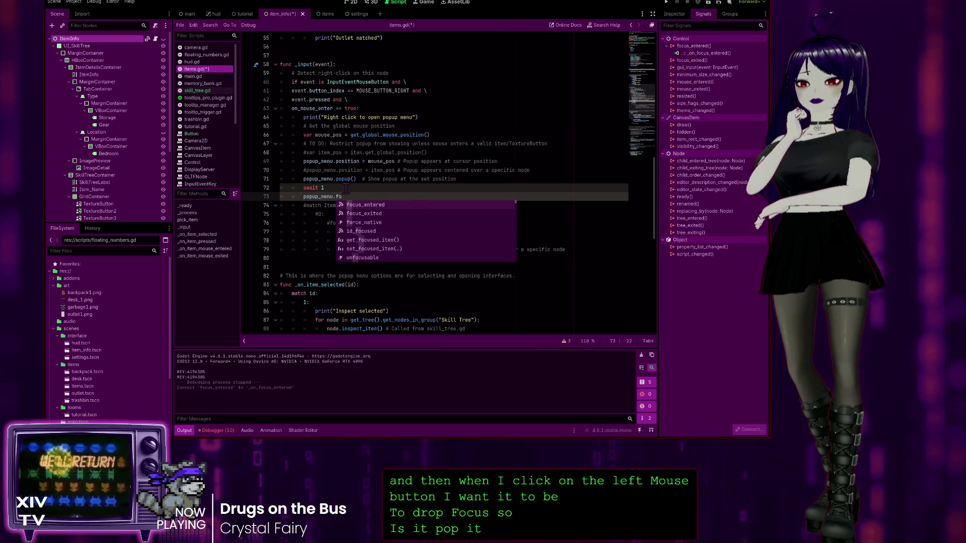
key(Down)
key(Down)
key(Down)
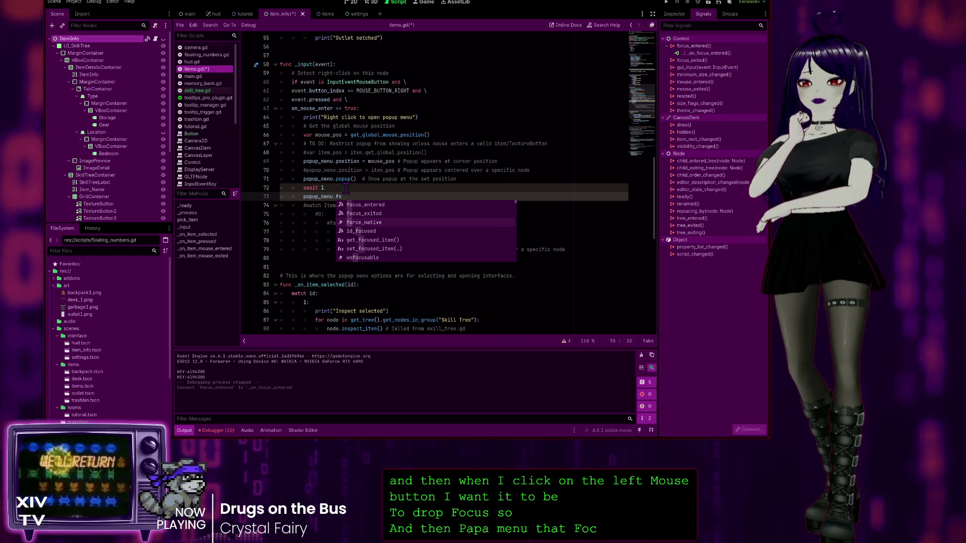
key(Down)
key(Down)
key(Down)
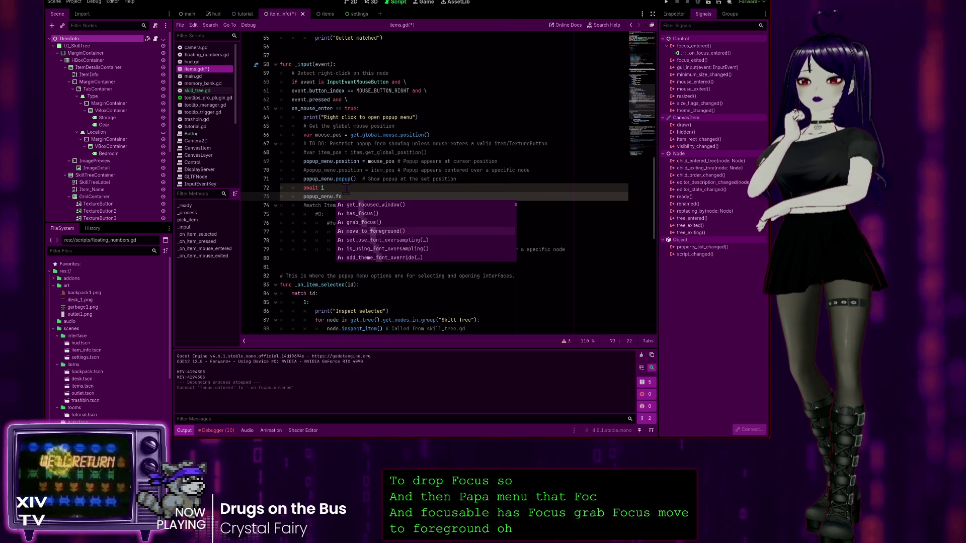
key(Down)
key(Down)
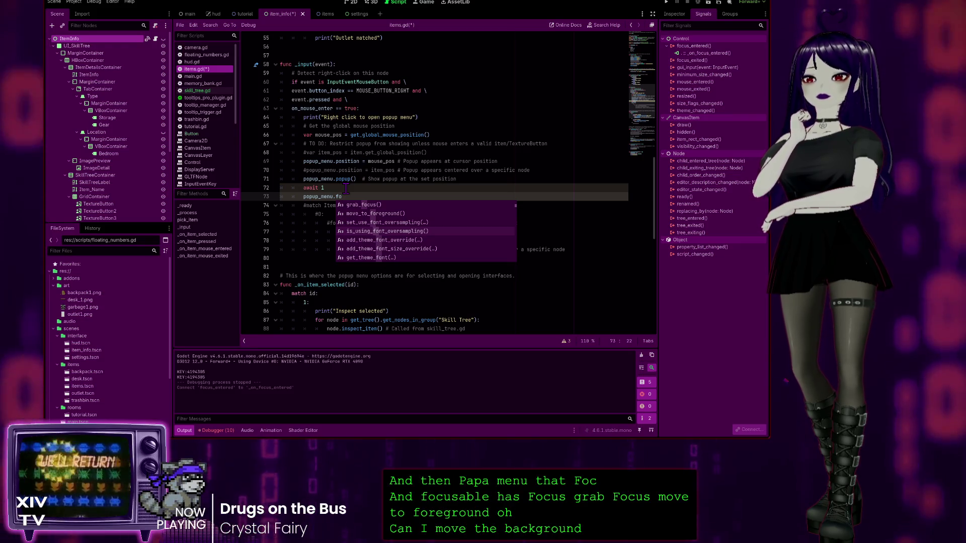
key(BackSpace)
key(BackSpace)
text(ve_to)
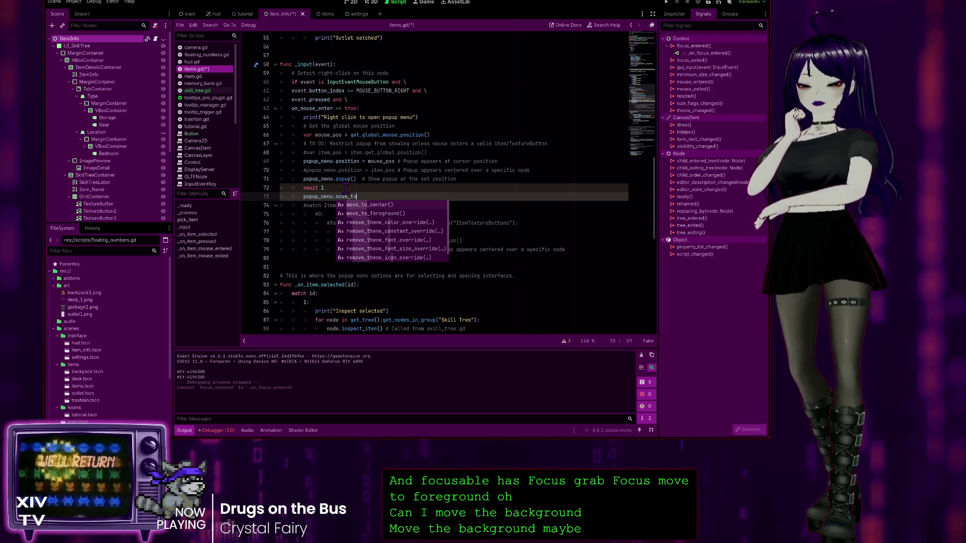
text(_b)
Reduce line 73 to plain popup_menu and open the Window help for popup()
key(BackSpace)
key(BackSpace)
key(BackSpace)
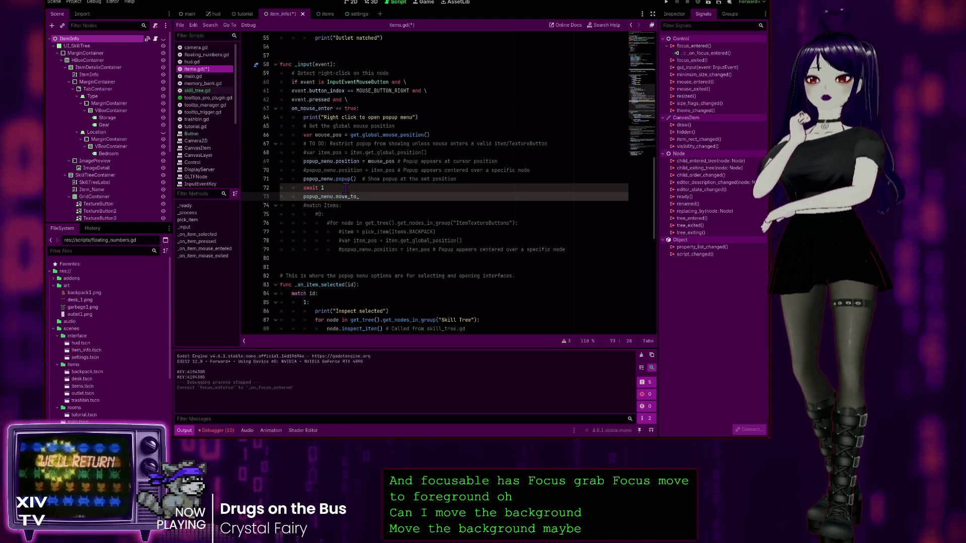
key(BackSpace)
key(BackSpace)
key(BackSpace)
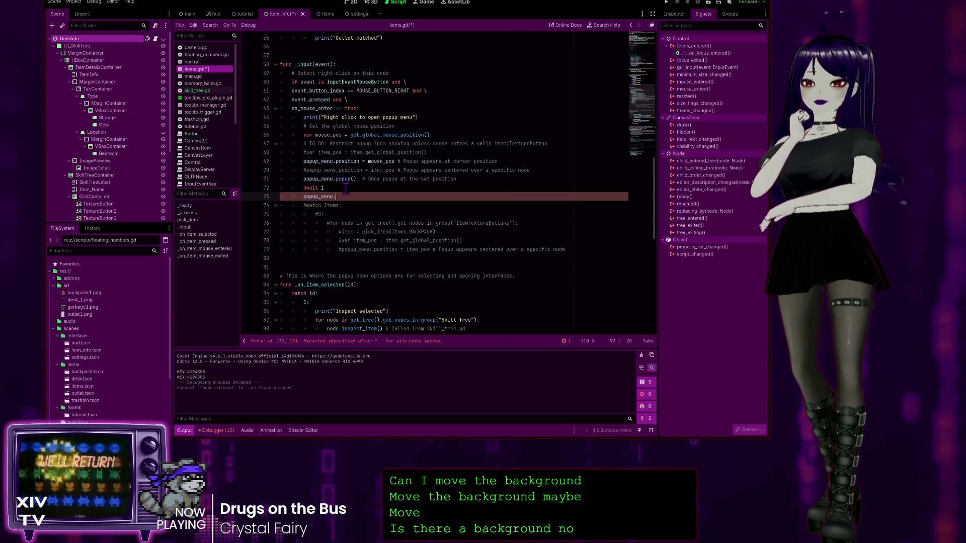
key(BackSpace)
key(BackSpace)
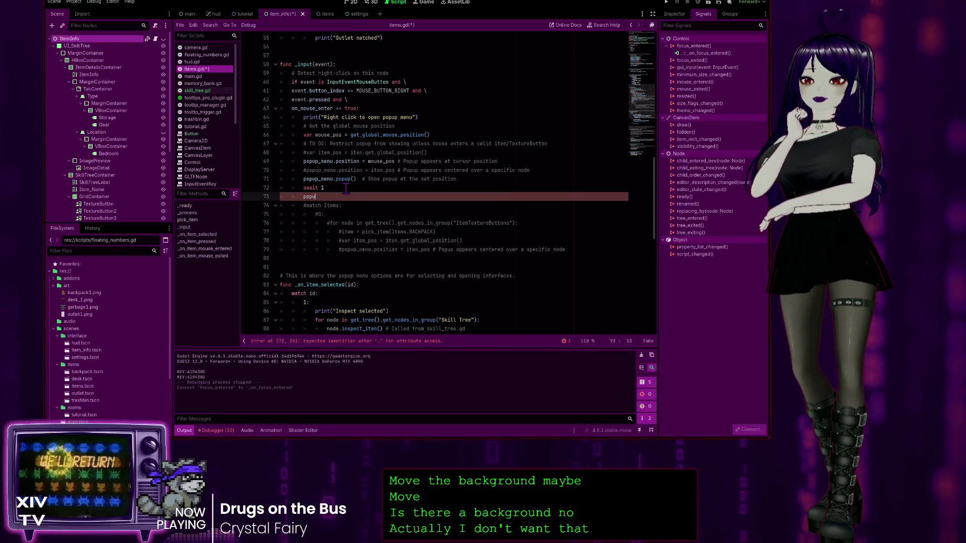
text(p()
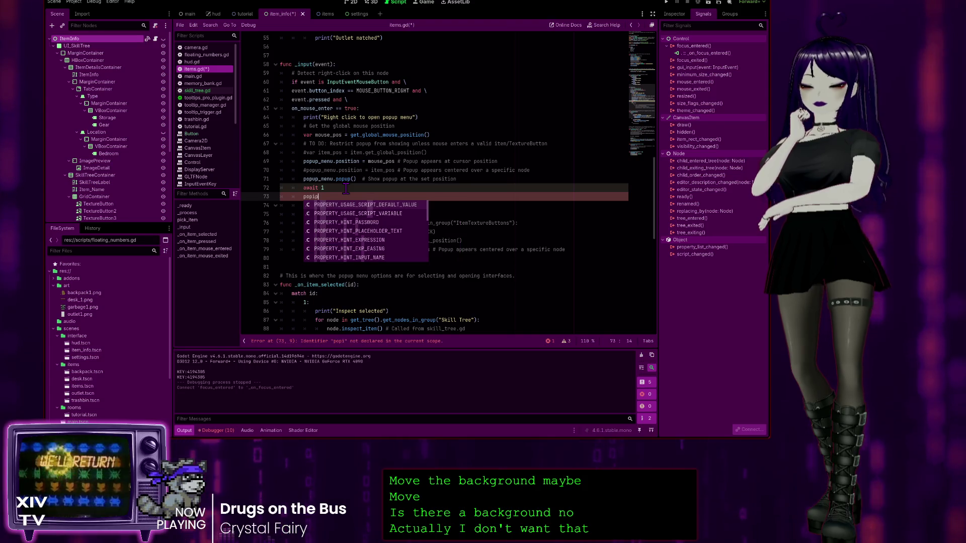
key(BackSpace)
key(BackSpace)
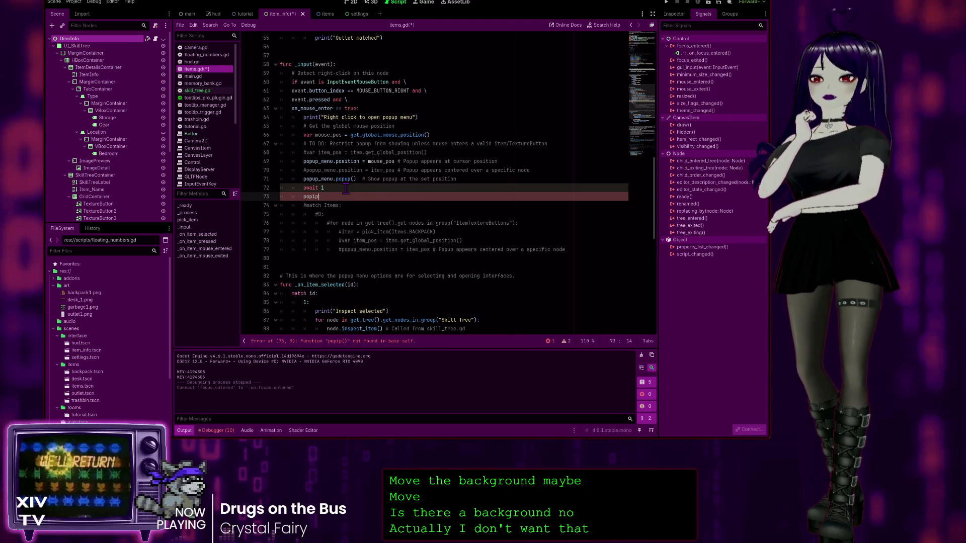
text(p)
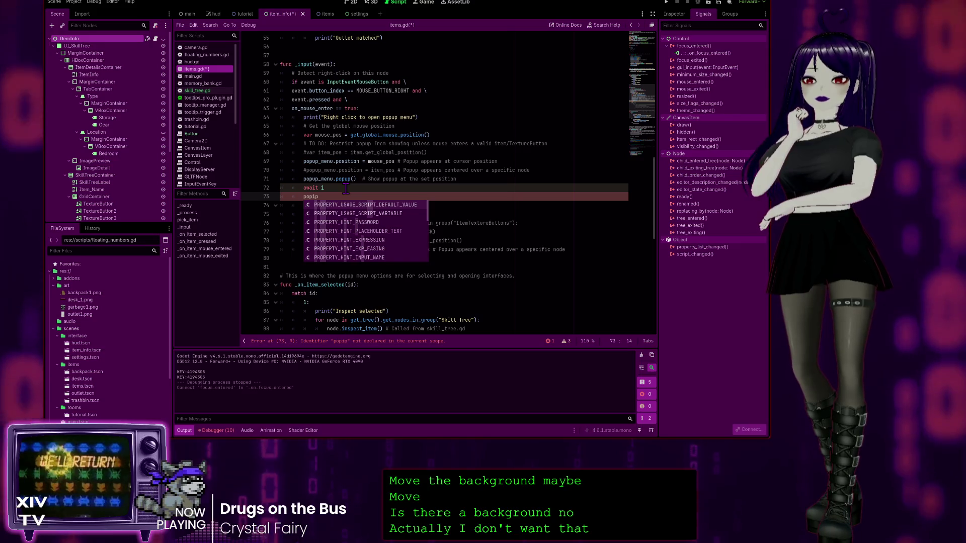
key(BackSpace)
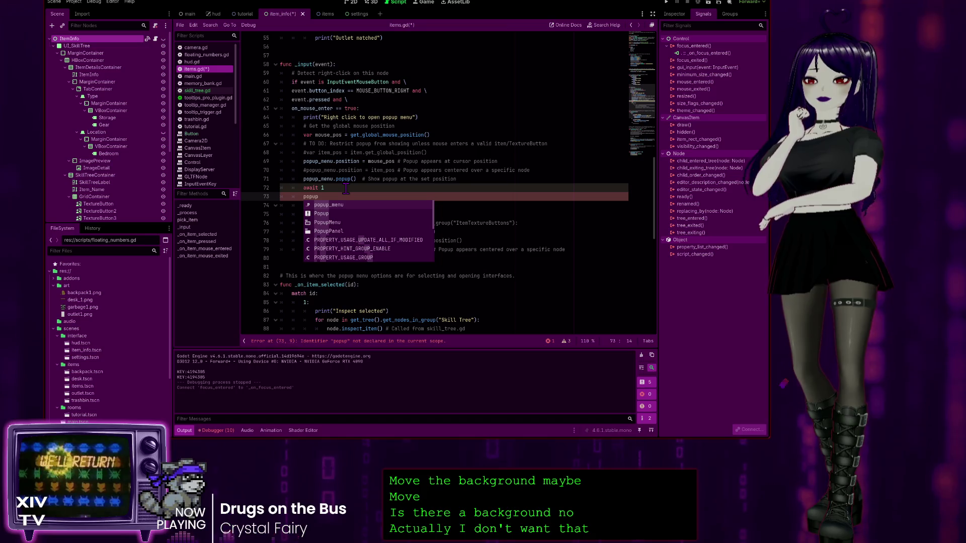
key(Down)
key(Down)
key(Down)
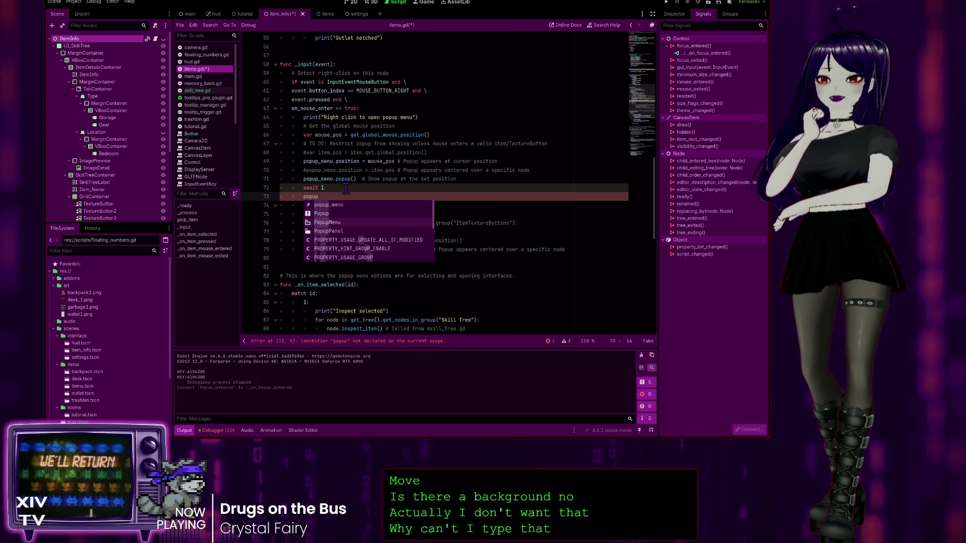
key(Down)
key(Down)
key(Down)
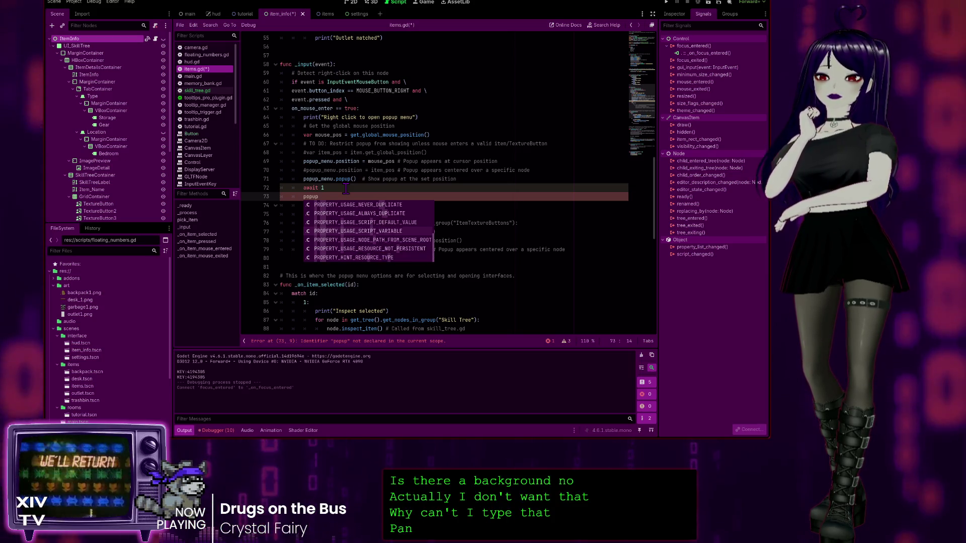
key(Up)
key(Up)
key(Up)
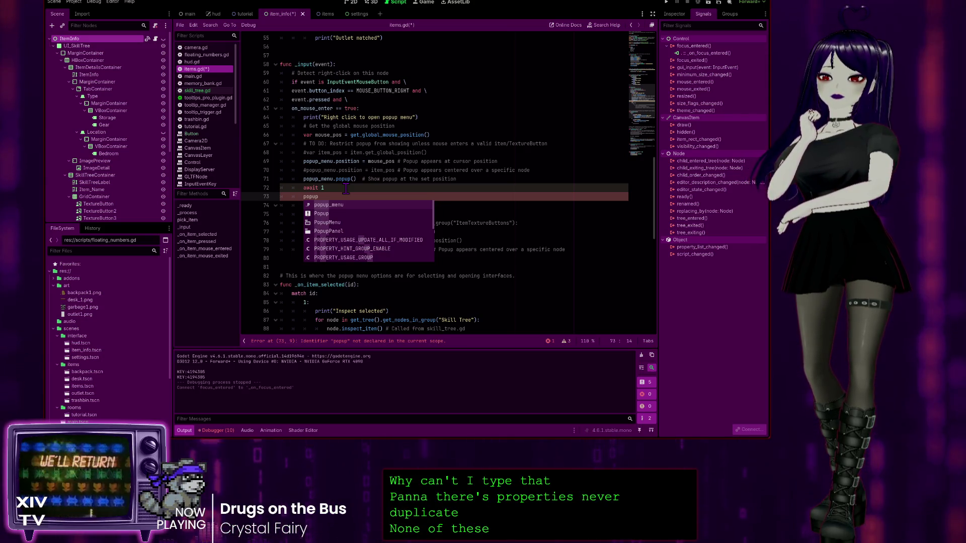
key(Return)
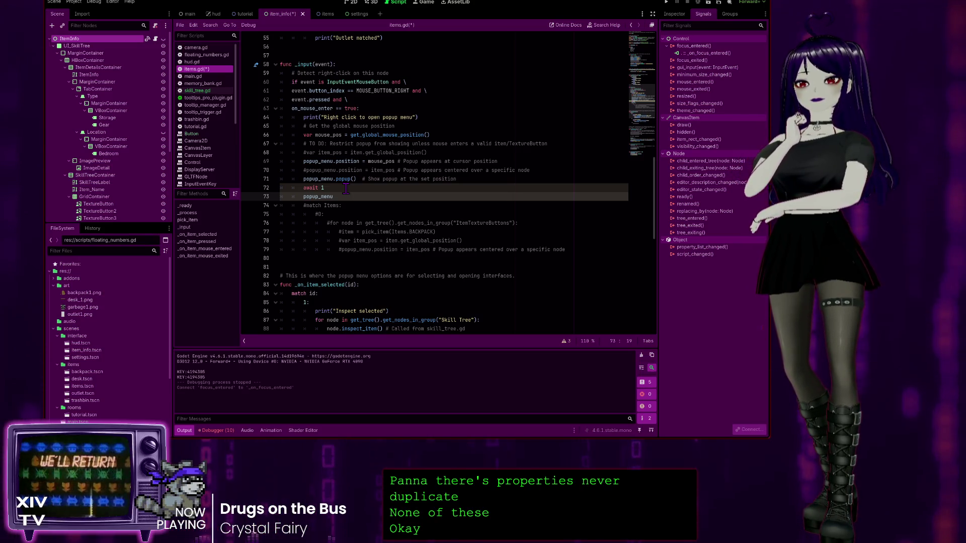
ctrl+click(341, 180)
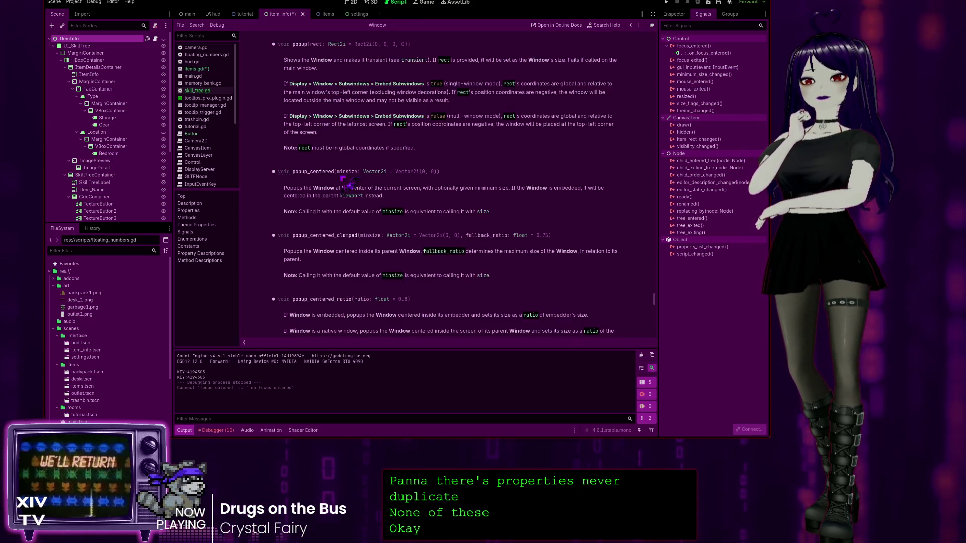
Scroll the Window reference to the unfocusable property, select its name, and return to items.gd
scroll(395, 204, down, 5)
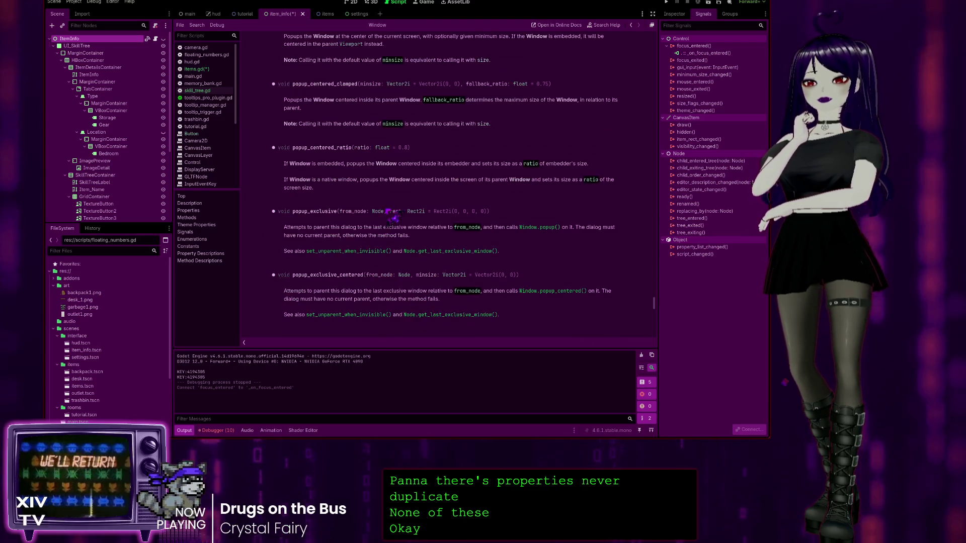
scroll(398, 231, down, 8)
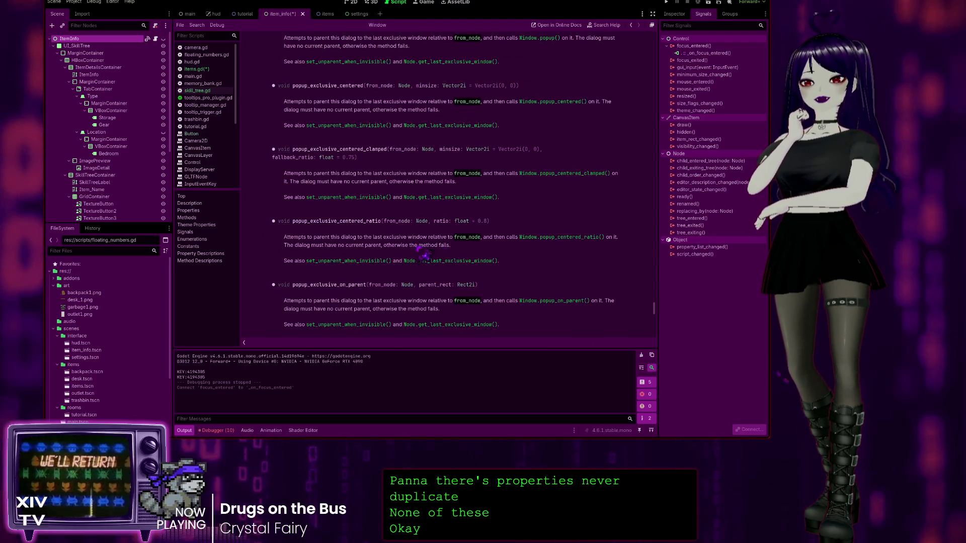
scroll(402, 255, down, 15)
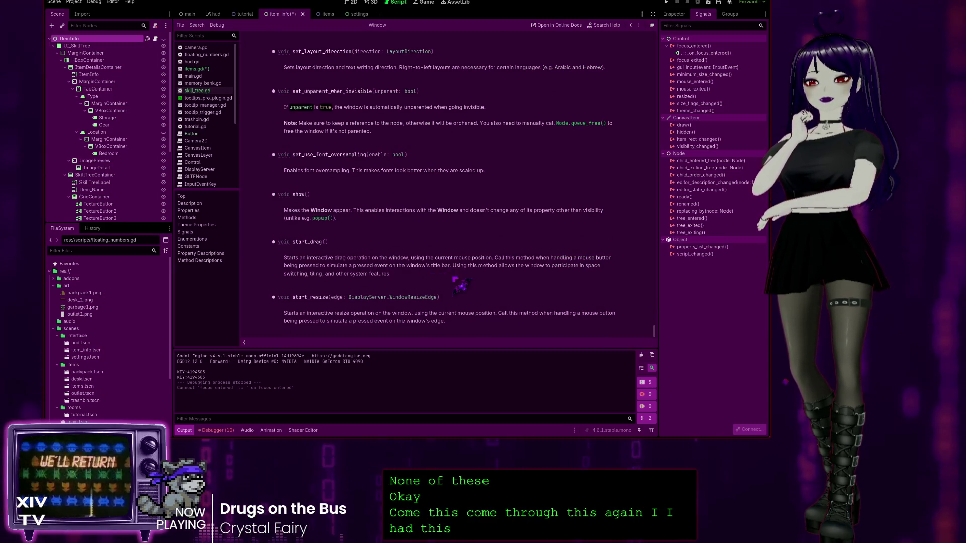
scroll(458, 283, up, 20)
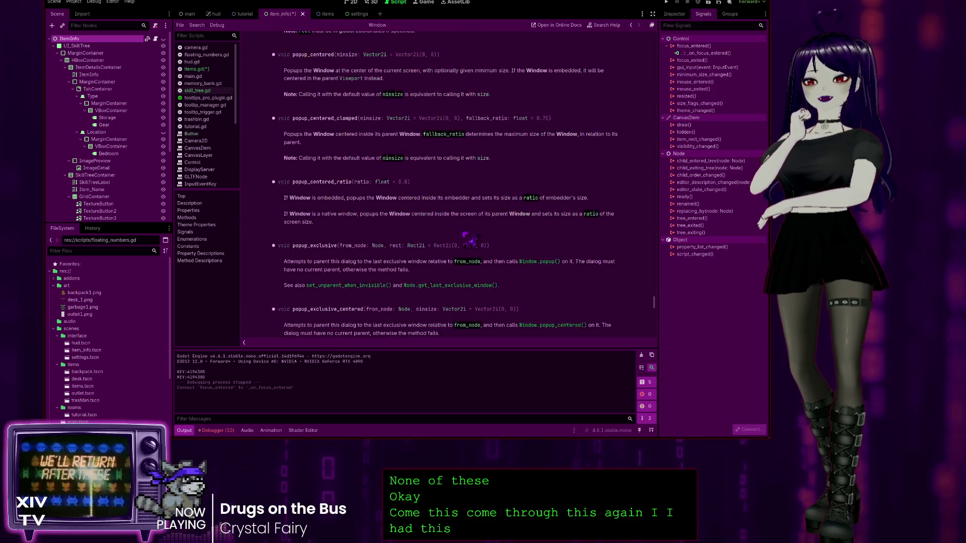
scroll(469, 239, up, 10)
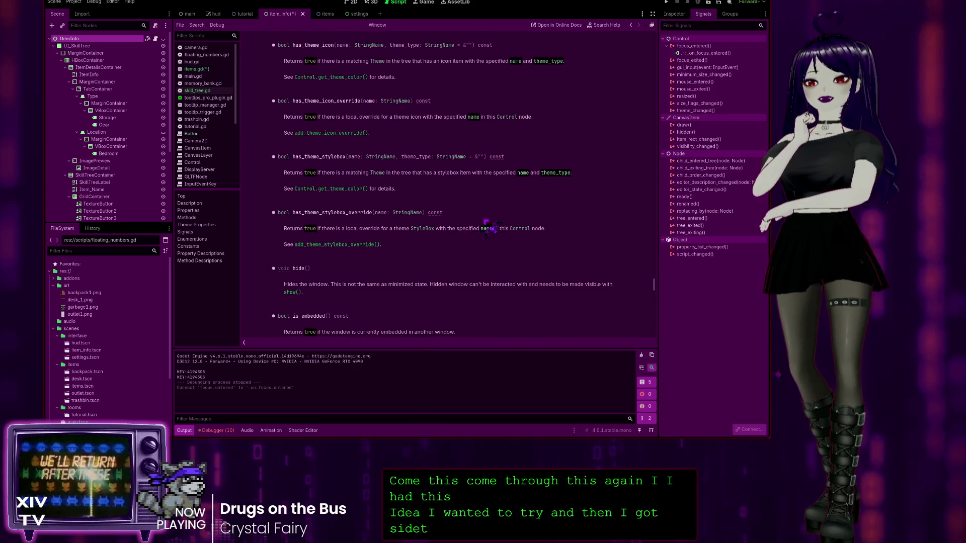
scroll(488, 227, up, 15)
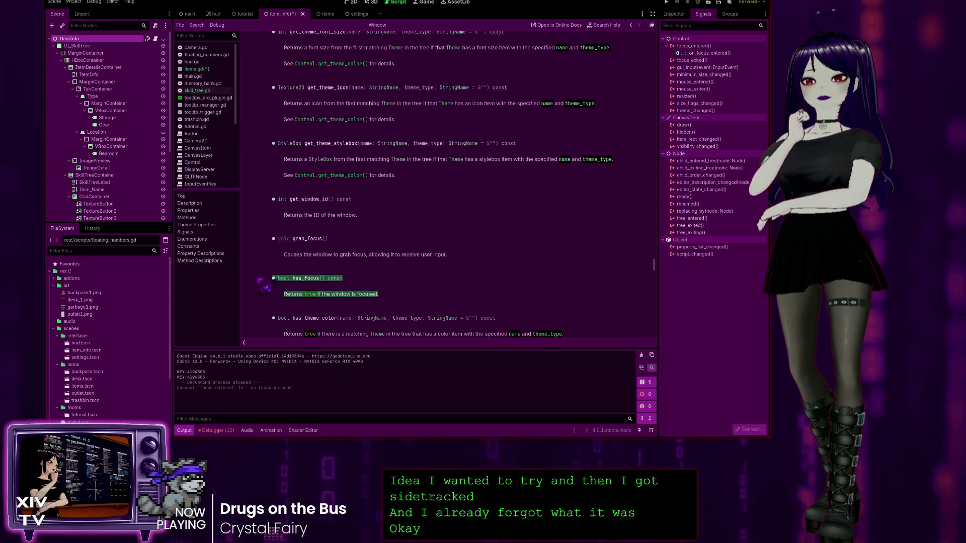
scroll(265, 284, down, 3)
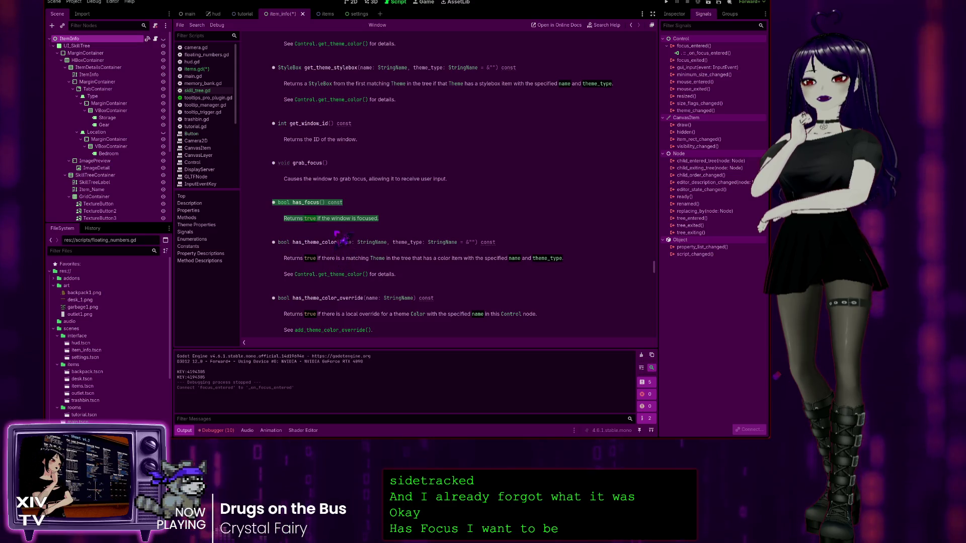
scroll(352, 216, up, 6)
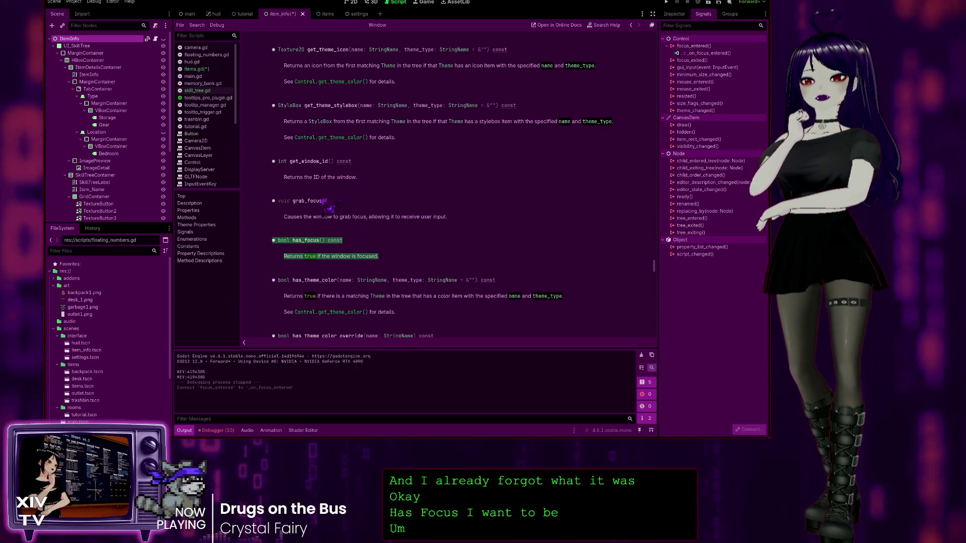
scroll(326, 204, up, 15)
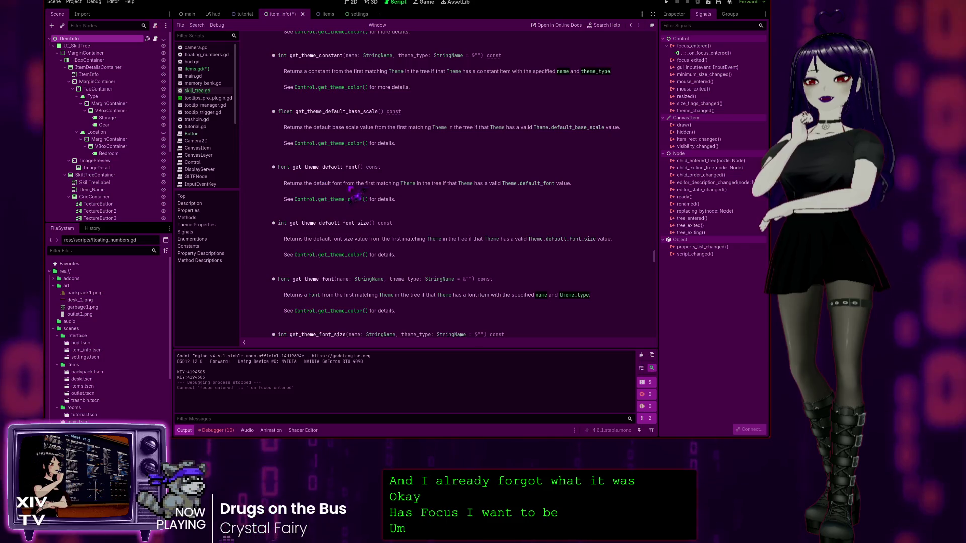
scroll(358, 192, up, 3)
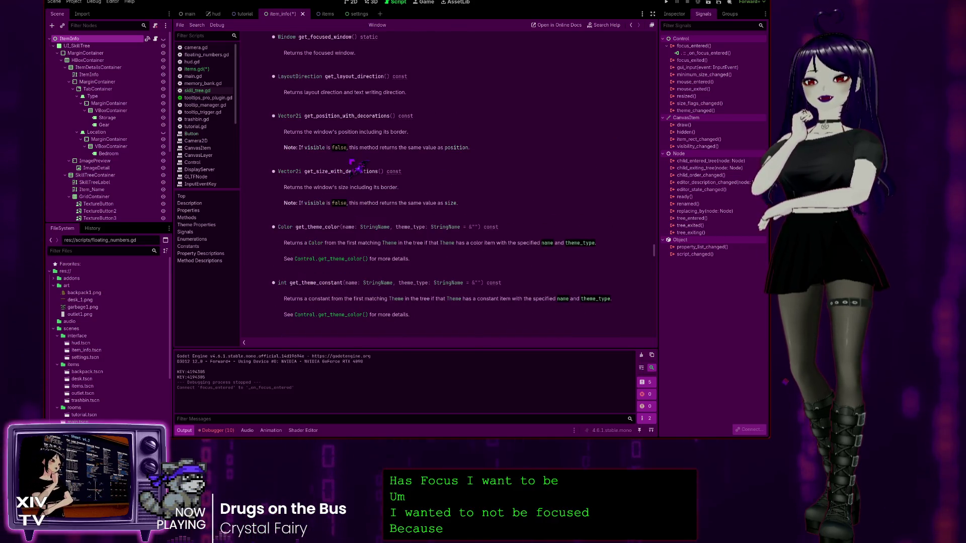
scroll(362, 158, up, 6)
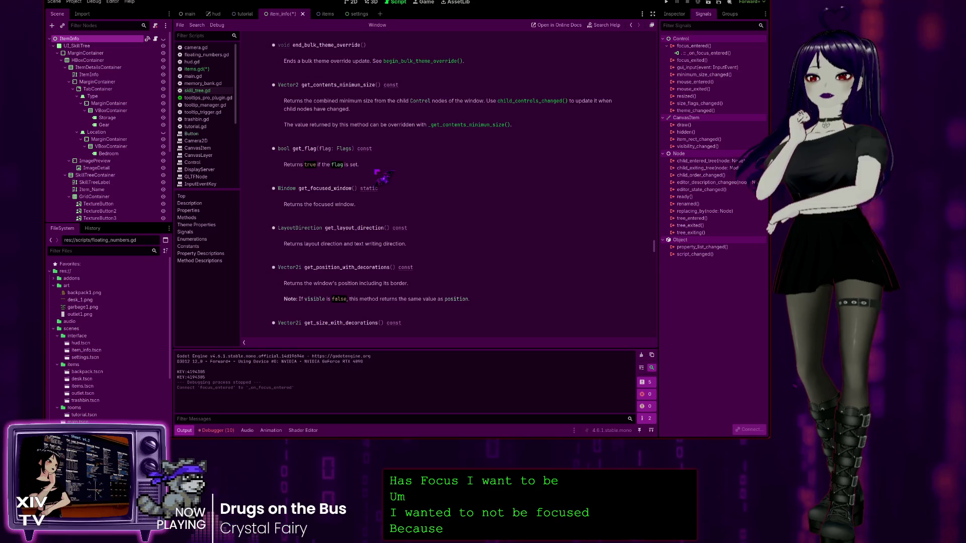
scroll(382, 176, up, 8)
scroll(382, 174, up, 10)
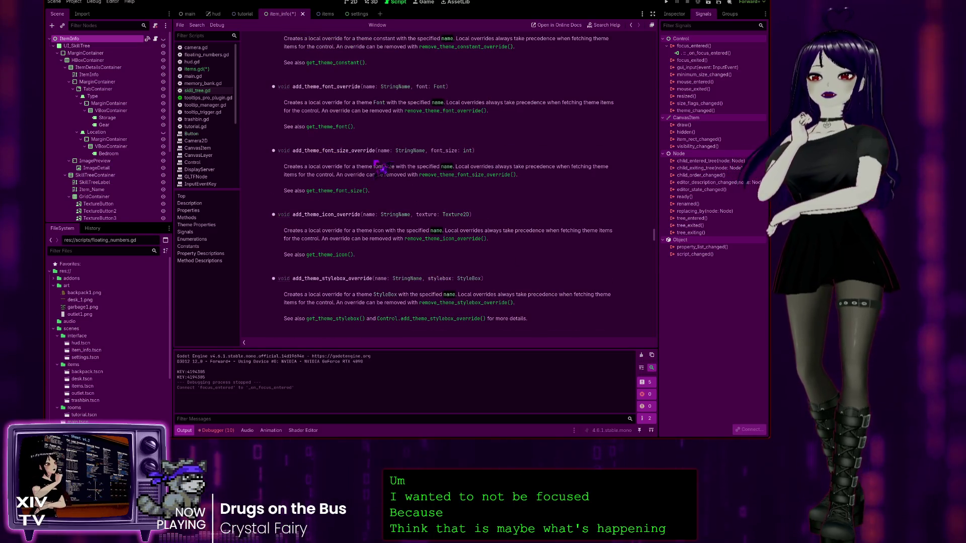
scroll(390, 160, up, 8)
scroll(393, 158, up, 9)
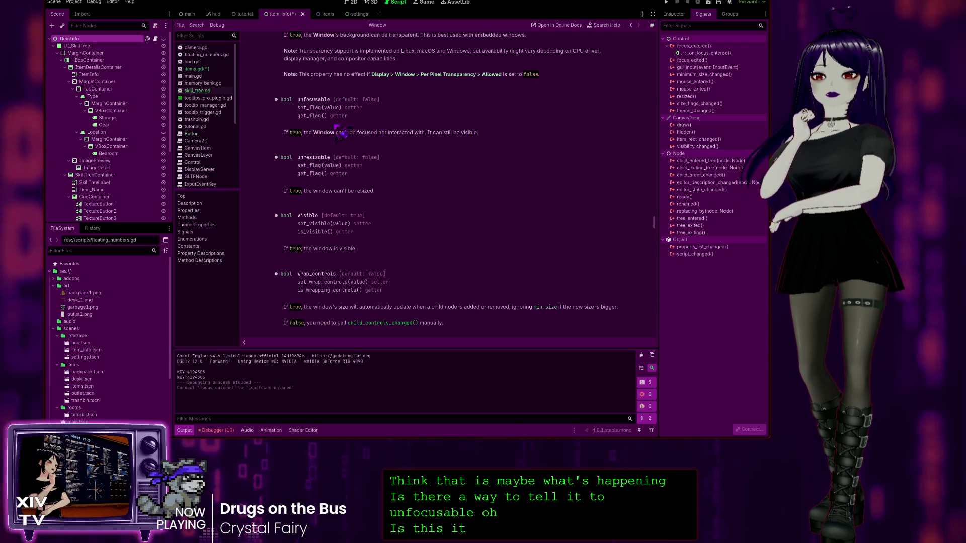
double_click(313, 99)
key(ctrl+c)
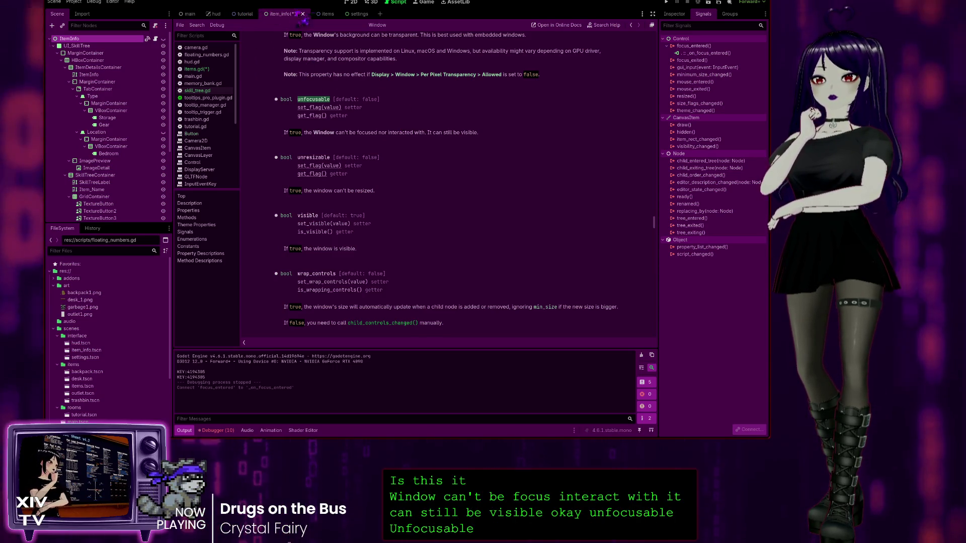
click(194, 69)
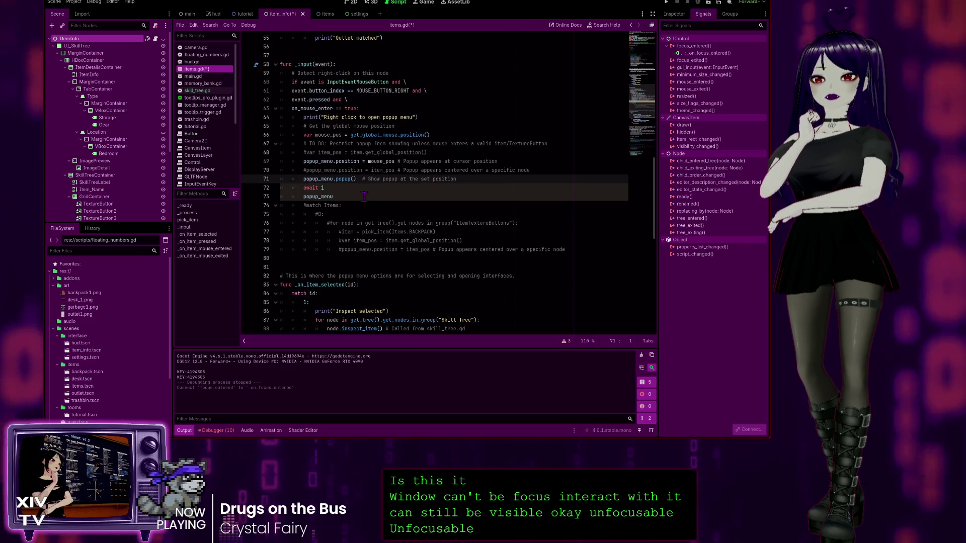
Replace the 'await 1' and popup_menu lines with 'popup_menu.unfocusable = true' on line 72
double_click(305, 195)
drag(305, 194, 308, 190)
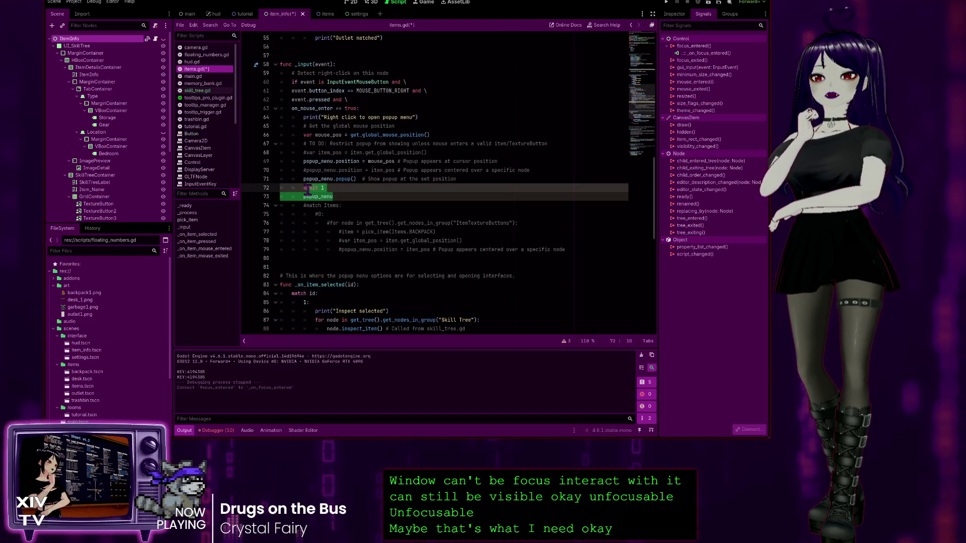
key(ctrl+v)
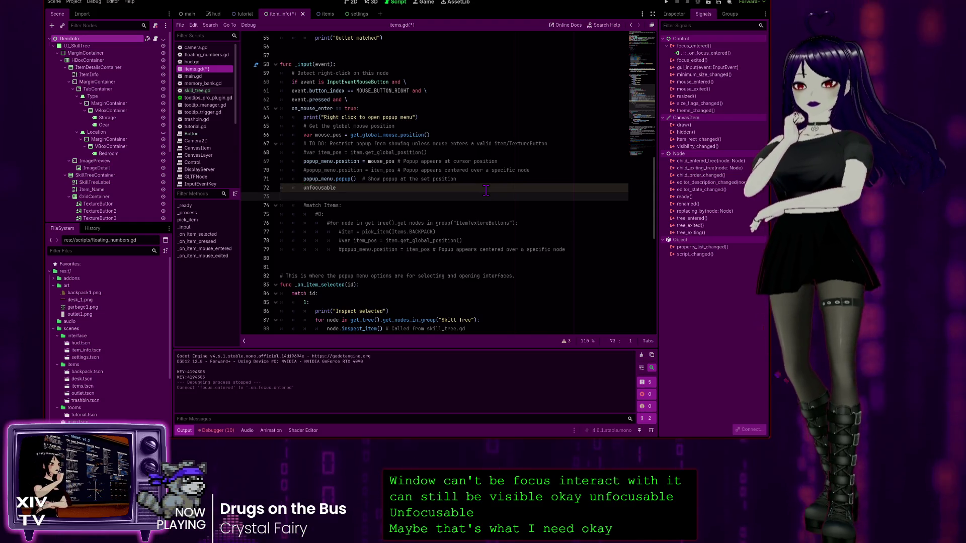
key(BackSpace)
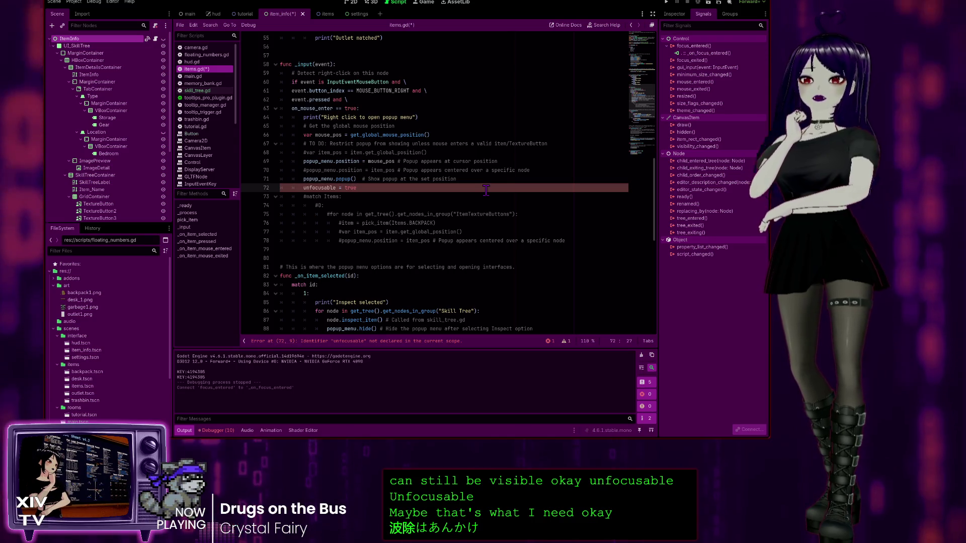
key(Home)
key(Right)
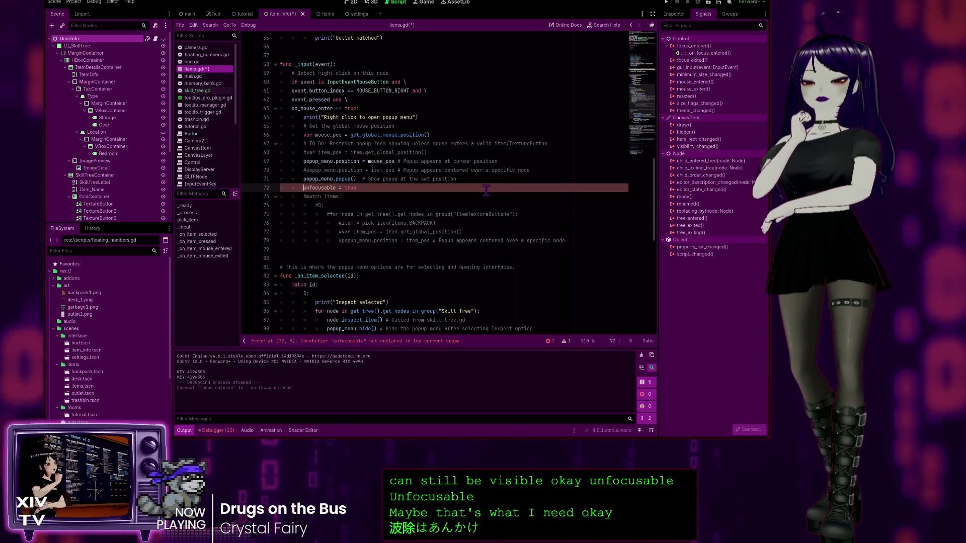
text(pop)
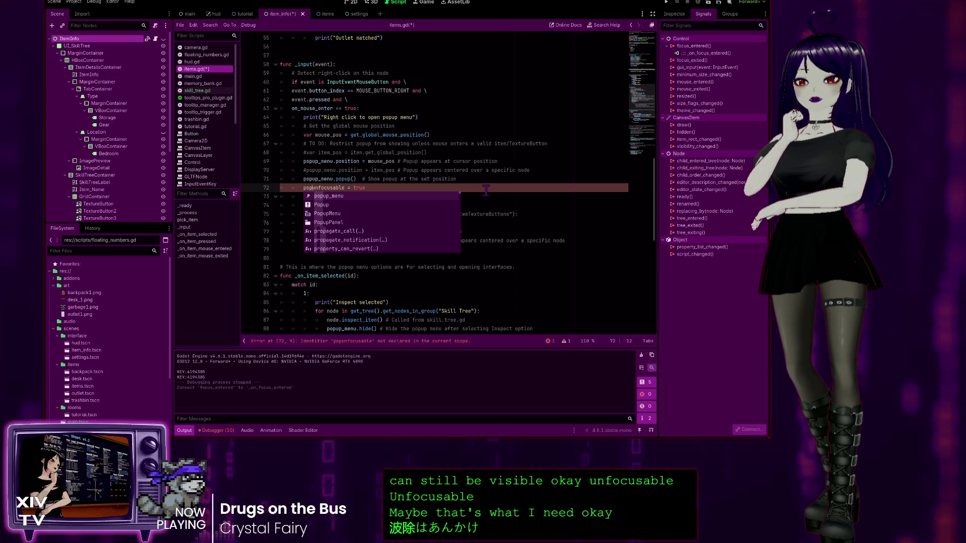
key(Tab)
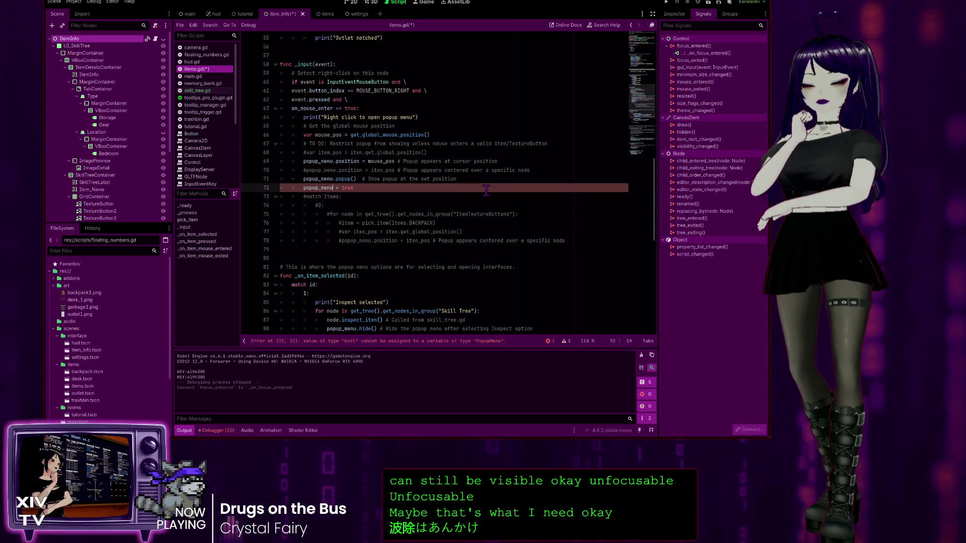
text(.unfocusable)
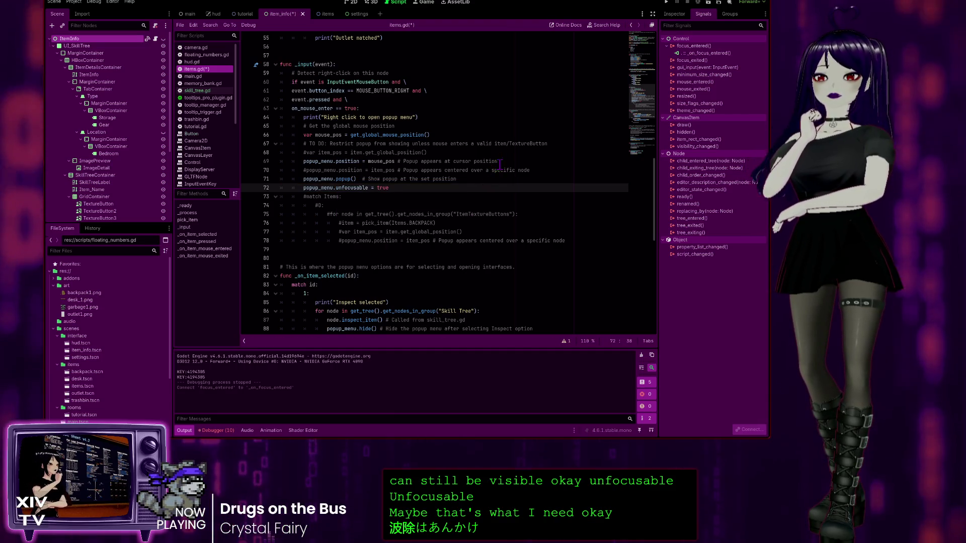
click(528, 90)
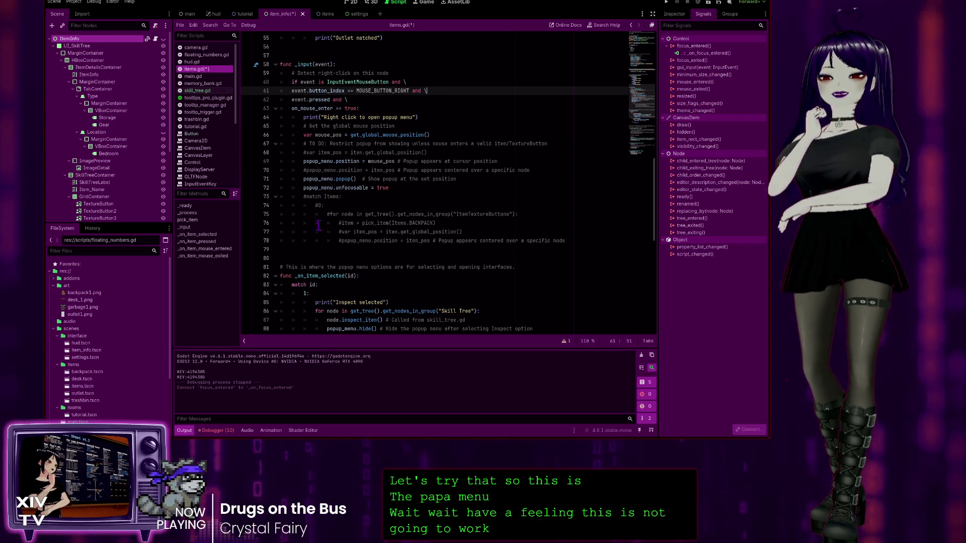
Move the popup_menu.unfocusable = true line to just after popup_menu.hide() in the Inspect case
scroll(405, 138, down, 3)
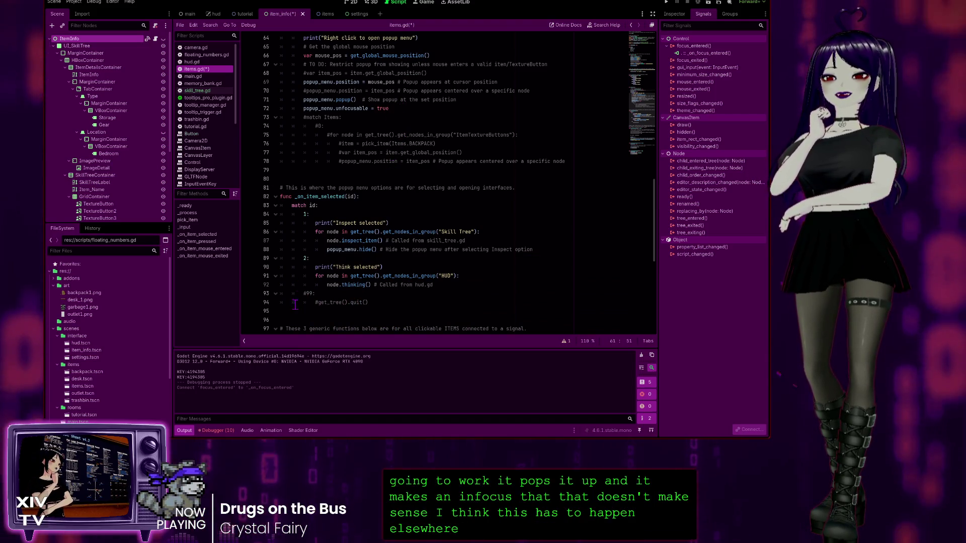
click(394, 108)
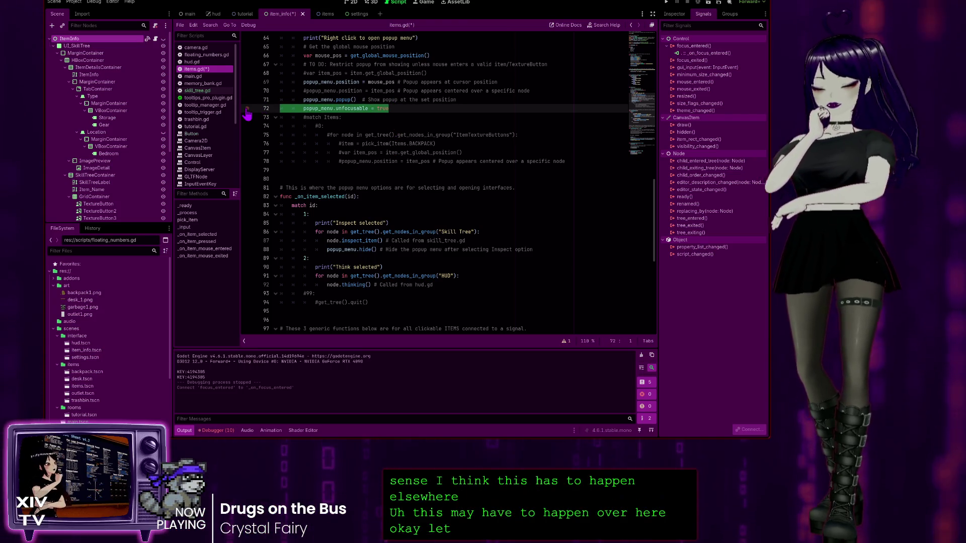
key(BackSpace)
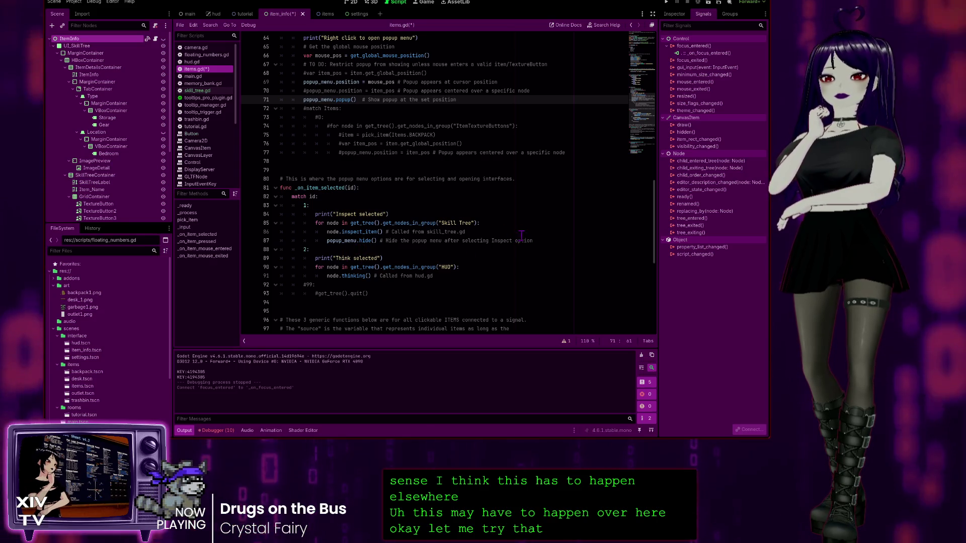
click(540, 241)
key(Return)
text(popup_menu.unfocusable = true)
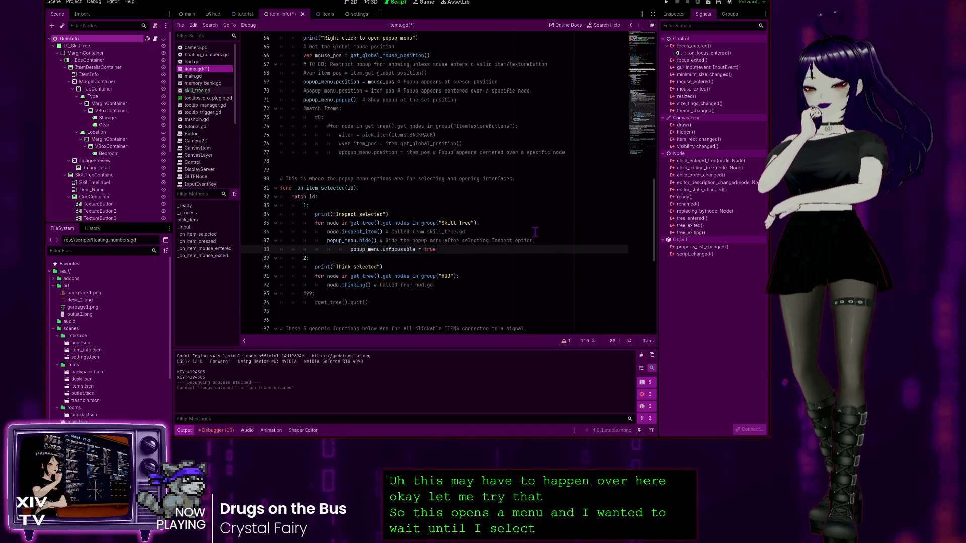
click(349, 249)
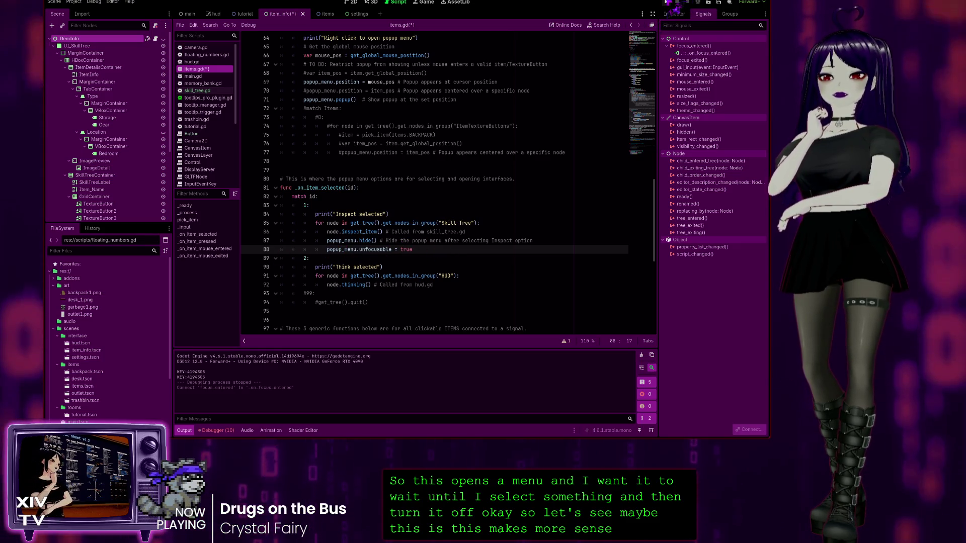
key(F5)
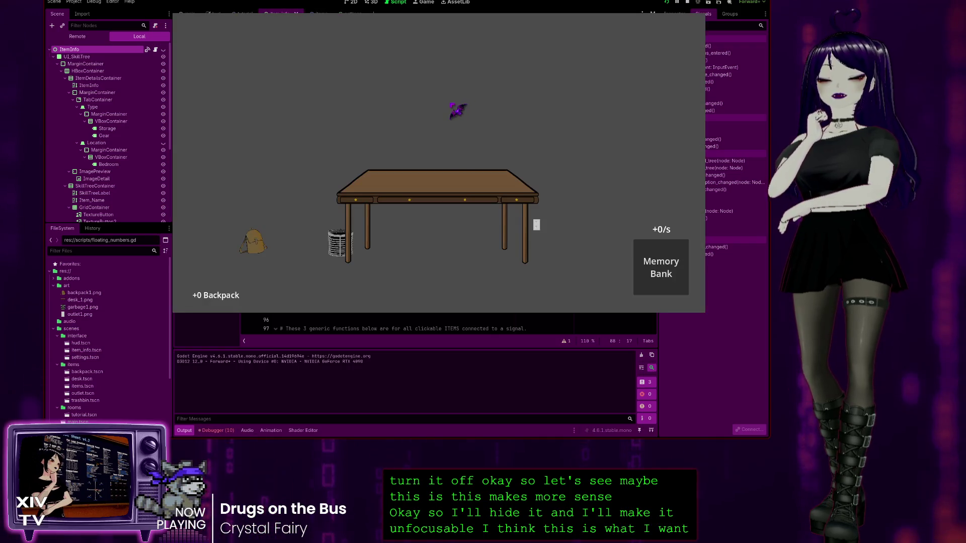
Right-click an item, choose Inspect, view its Location details, and close the info panel
click(384, 182)
click(390, 183)
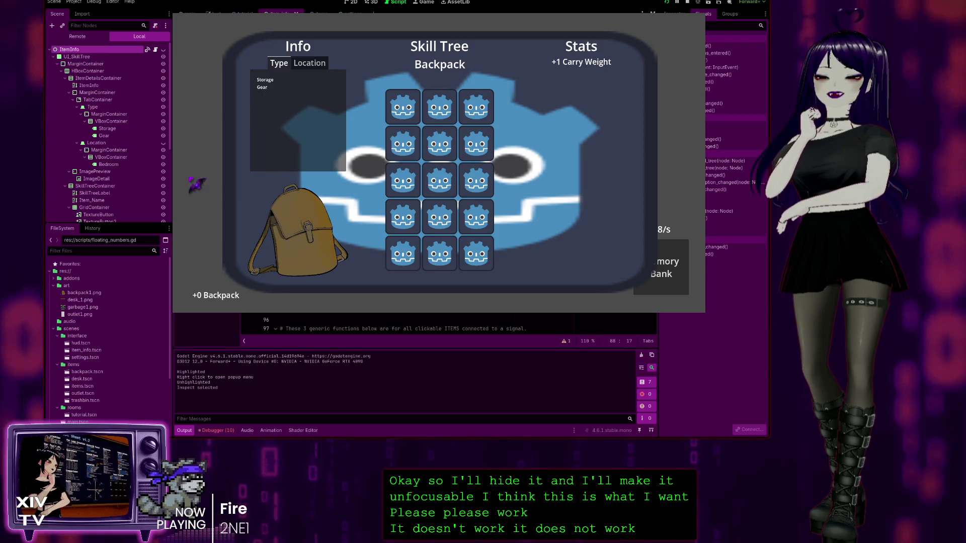
click(327, 63)
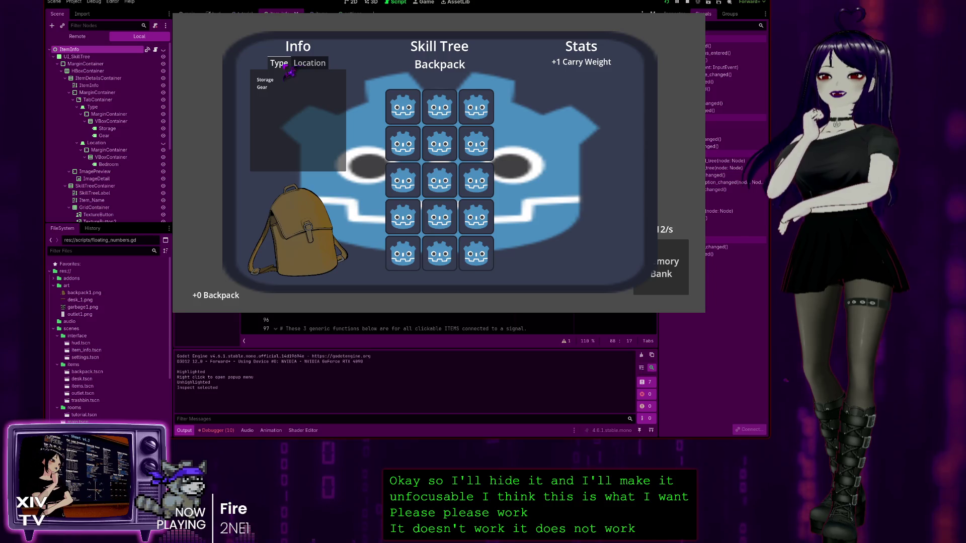
click(312, 64)
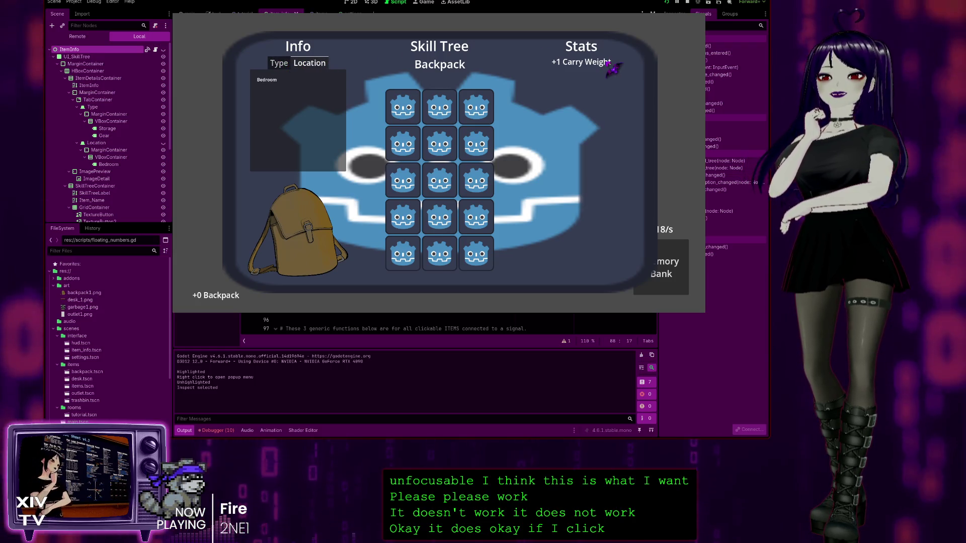
key(Escape)
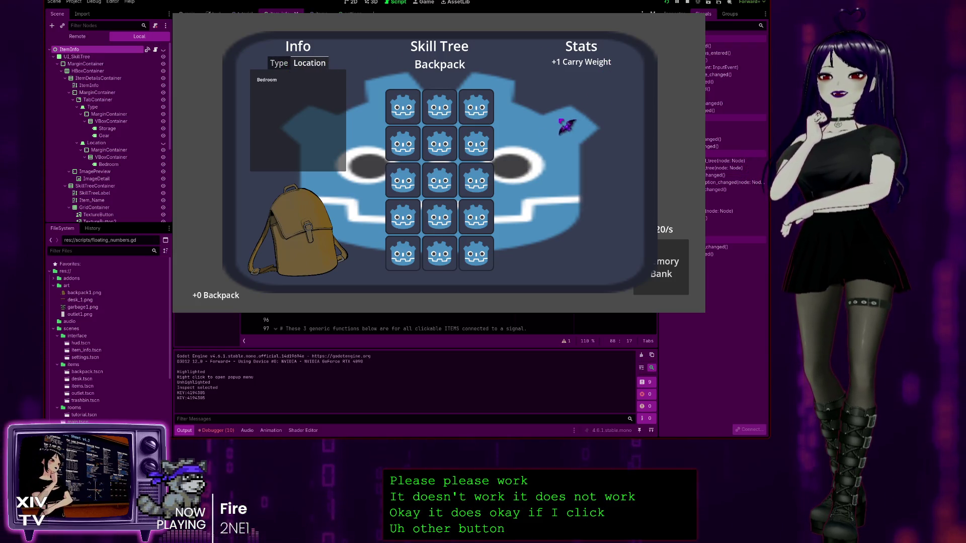
key(i)
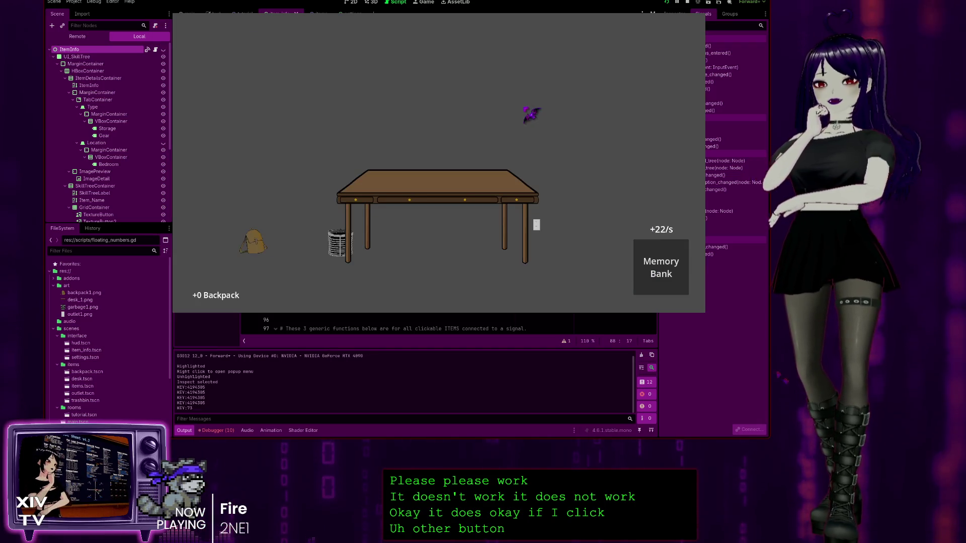
Click the backpack repeatedly to raise its count to +15, then quit the game
click(391, 185)
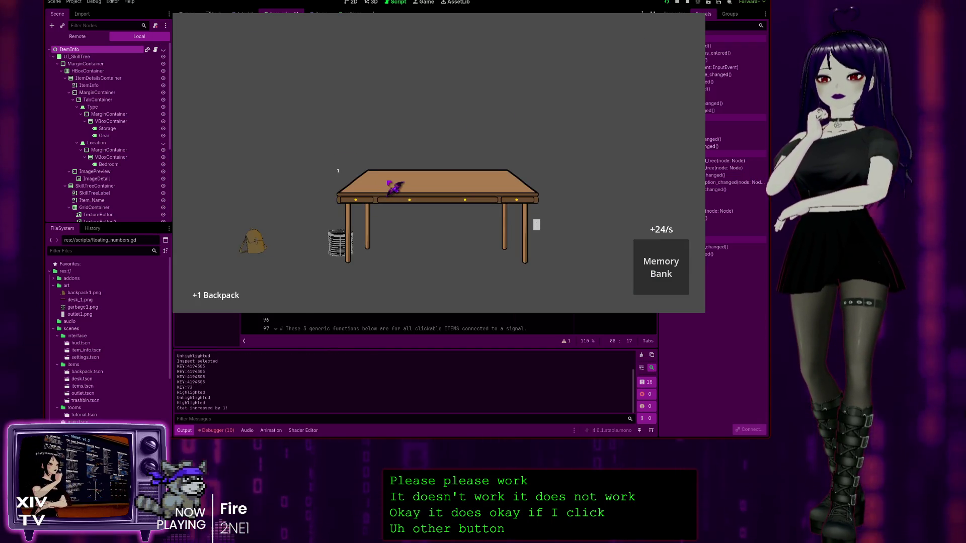
click(256, 242)
click(257, 244)
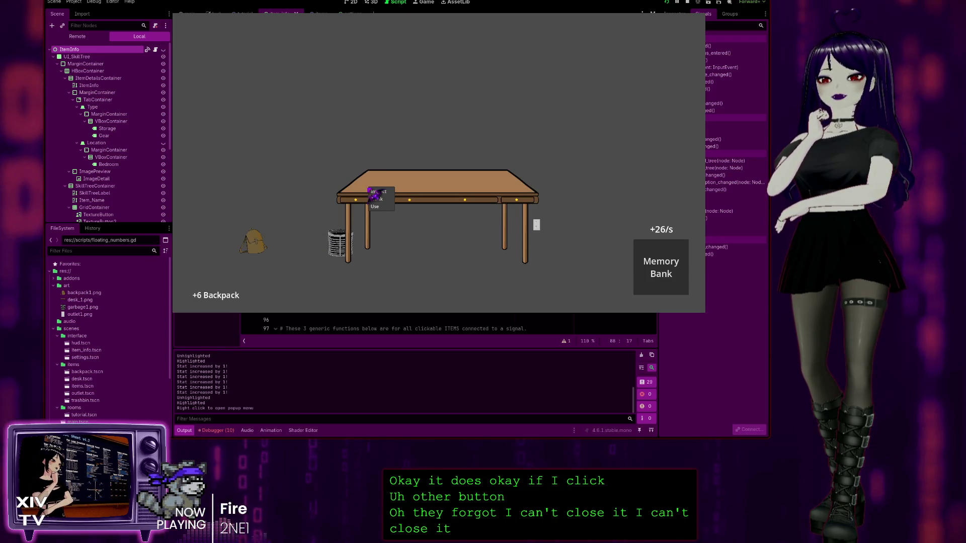
click(394, 194)
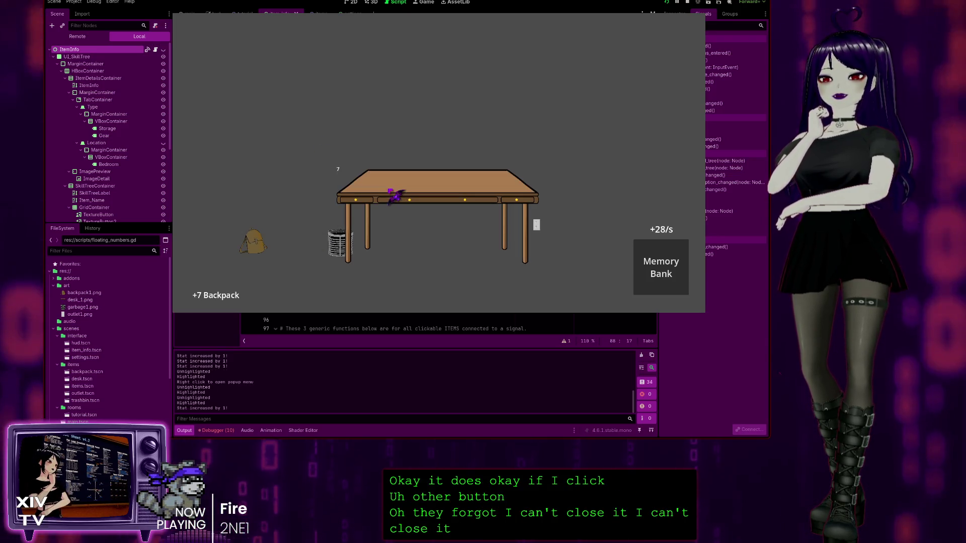
click(259, 245)
click(259, 246)
click(259, 245)
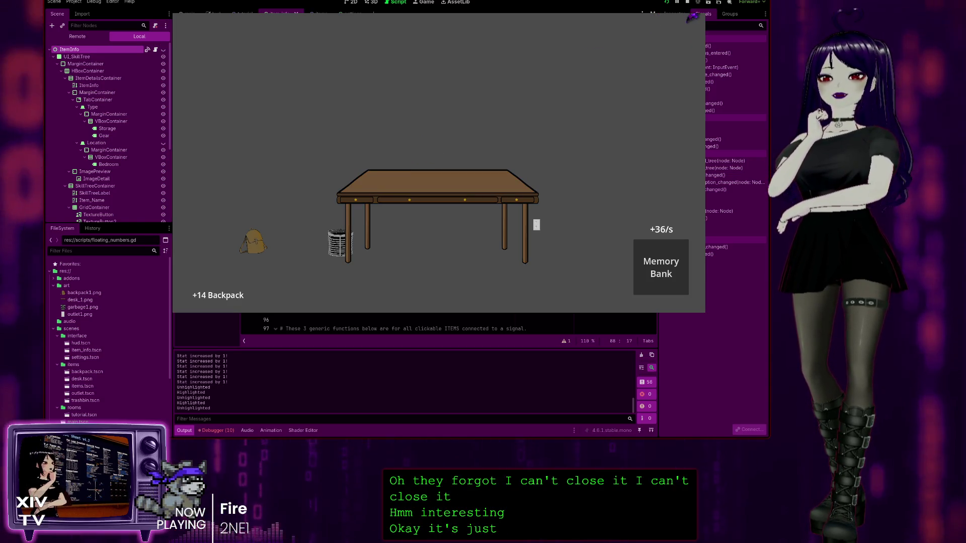
click(421, 190)
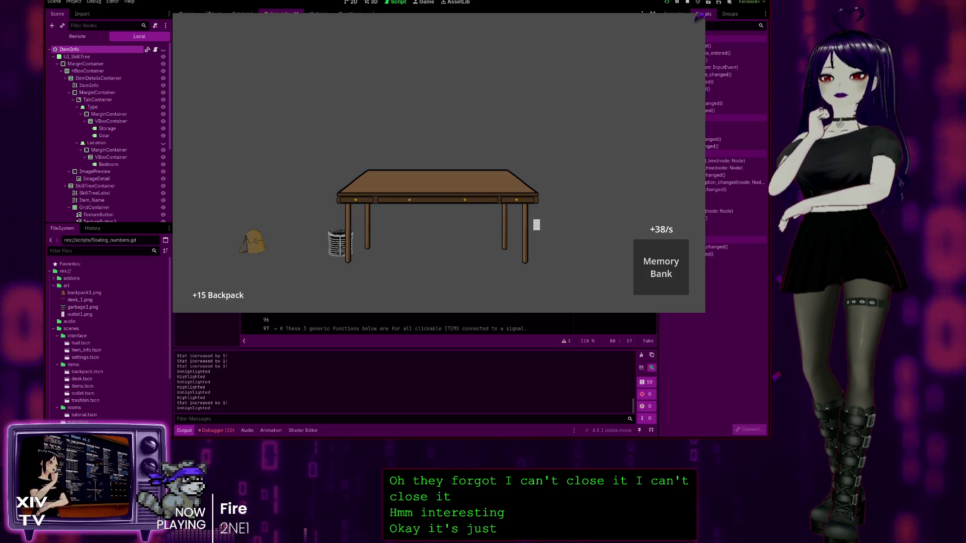
key(alt+F4)
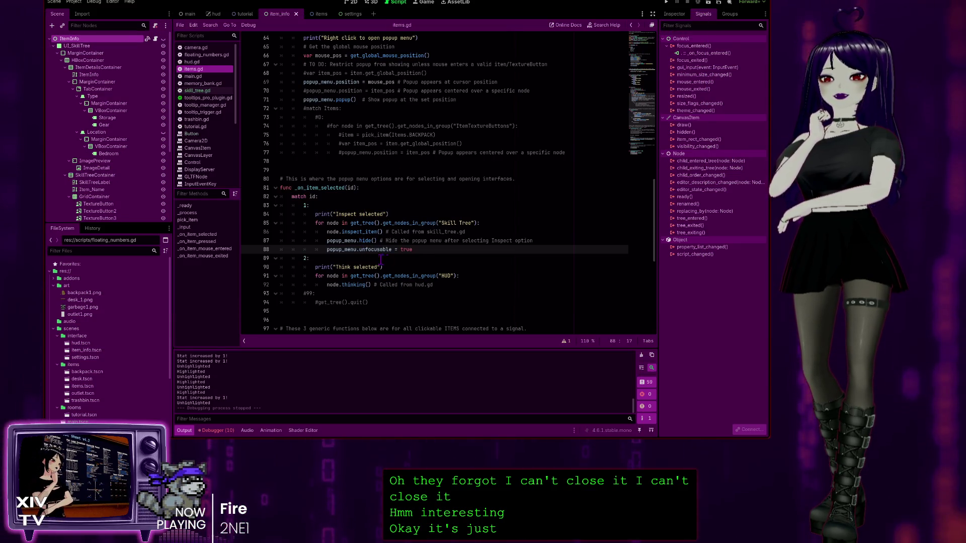
Delete the popup_menu.unfocusable = true line after hide() and review lines 79–87
drag(413, 250, 225, 252)
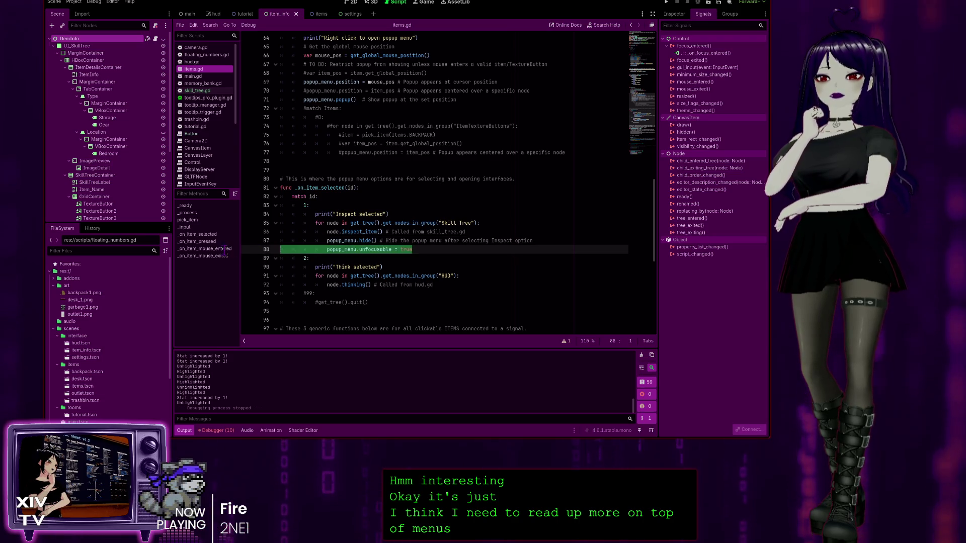
key(BackSpace)
key(BackSpace)
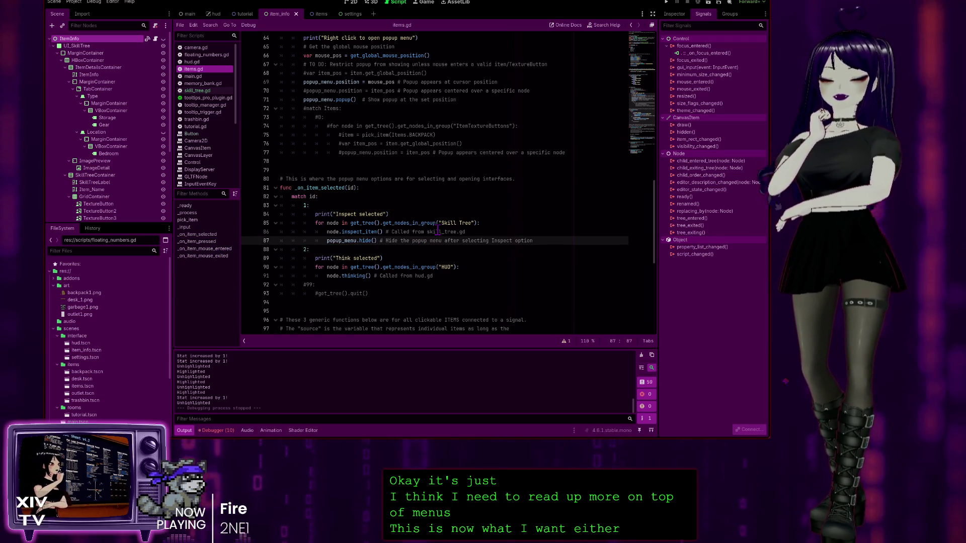
click(500, 179)
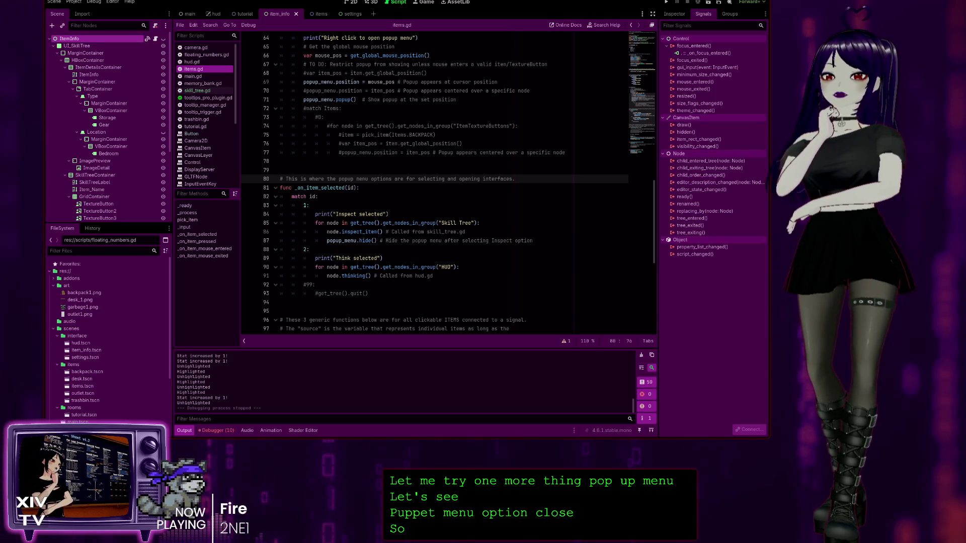
click(280, 170)
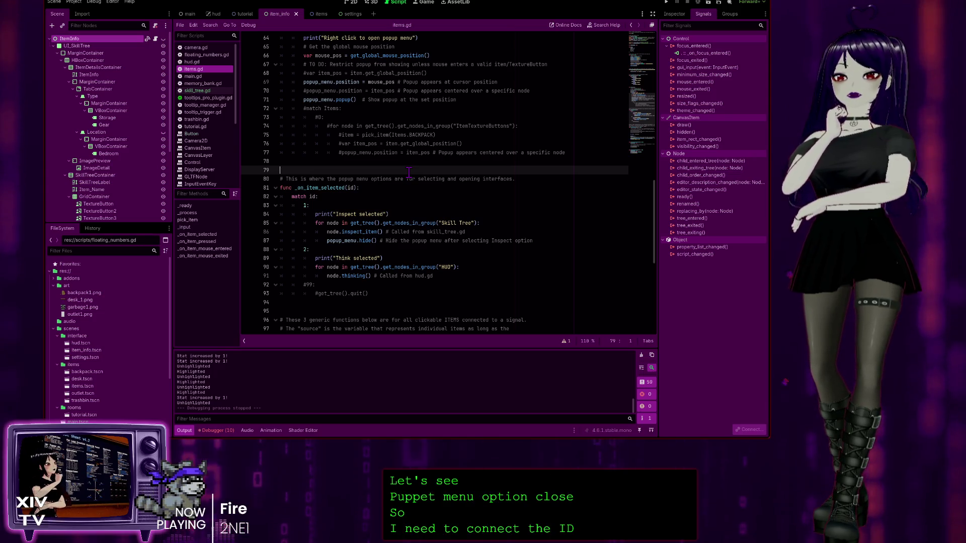
click(365, 241)
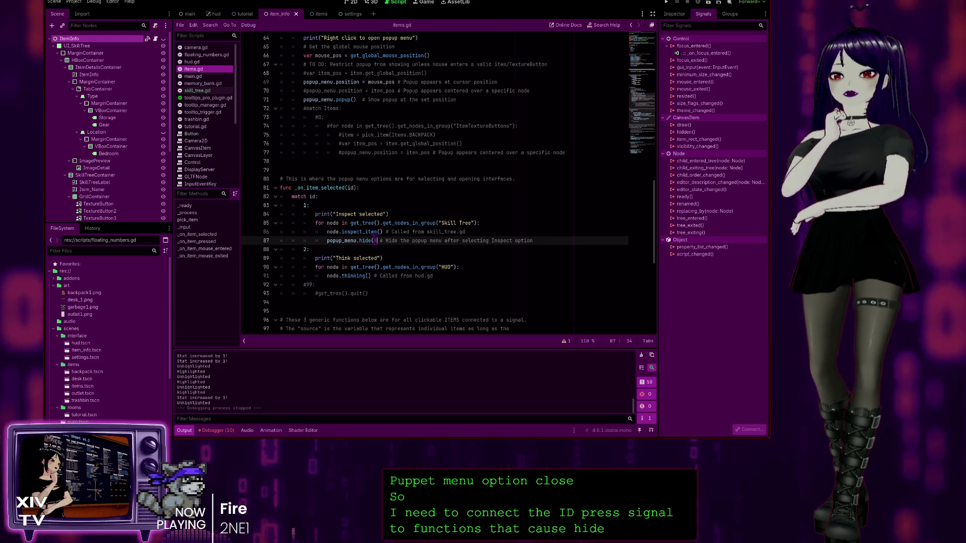
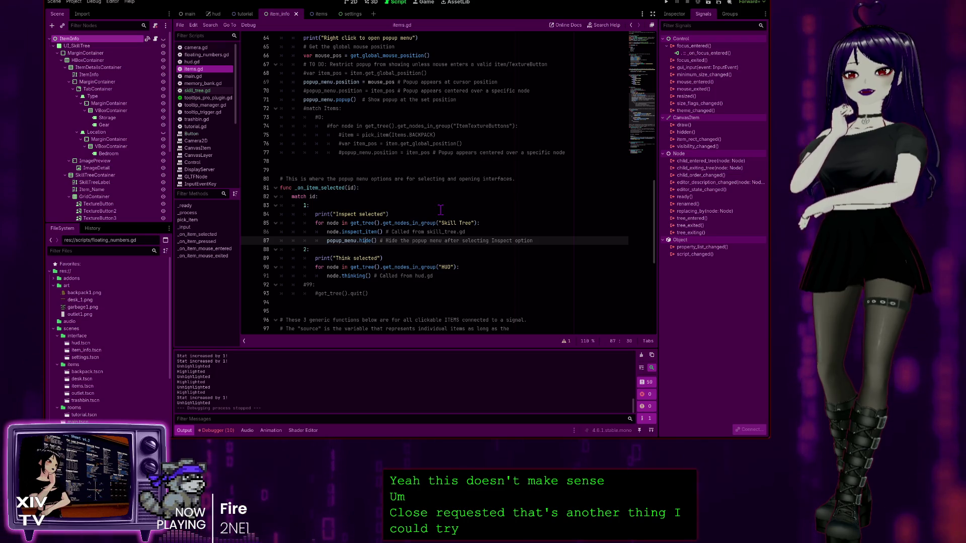
Select lines 83–84 of the inspect case in items.gd, leaving the caret at the end of line 84
drag(440, 210, 441, 206)
key(Right)
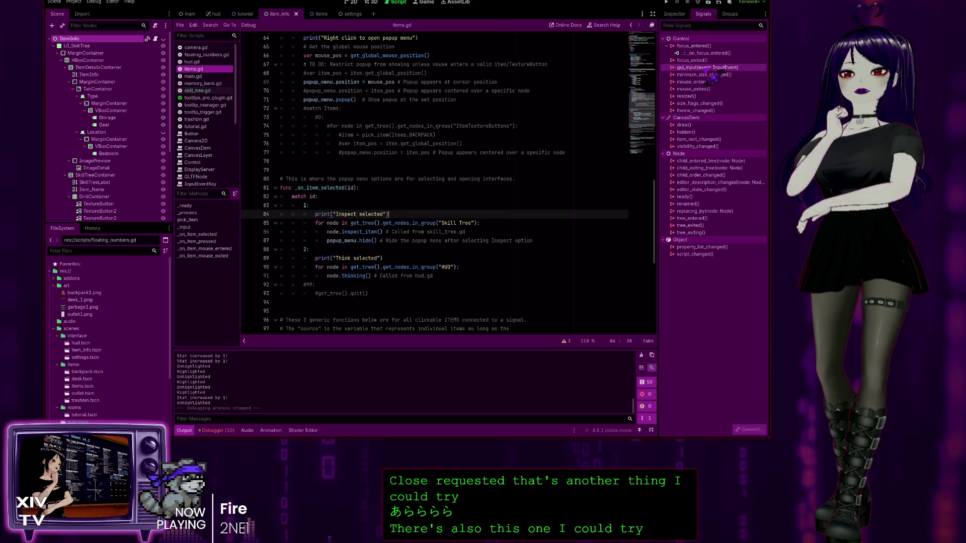
scroll(385, 316, down, 10)
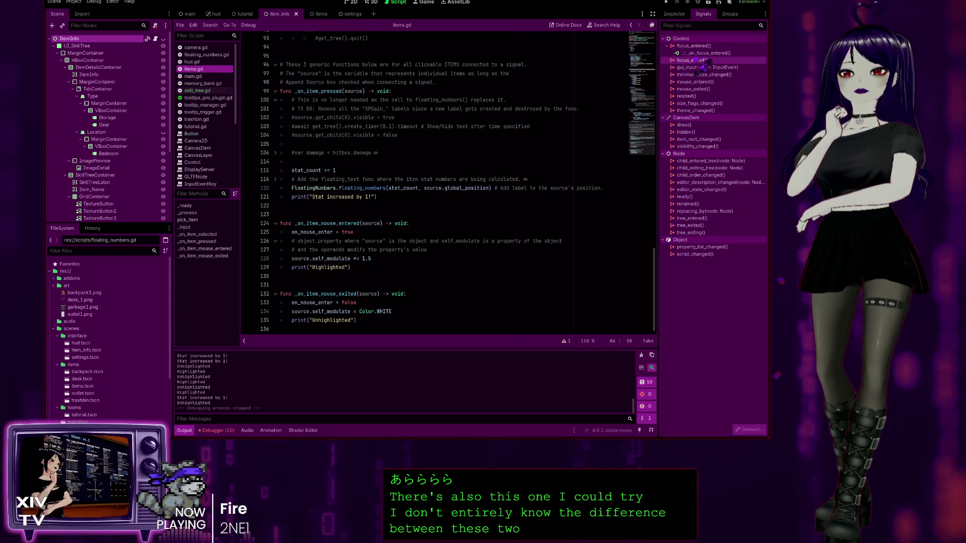
Disconnect the focus_entered signal from its _on_focus_entered handler in skill_tree.gd
double_click(702, 53)
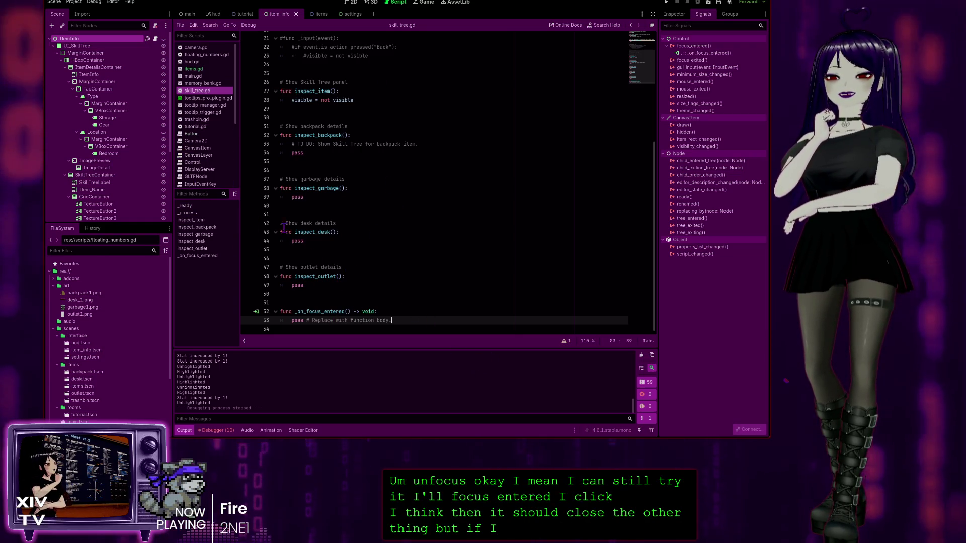
click(714, 53)
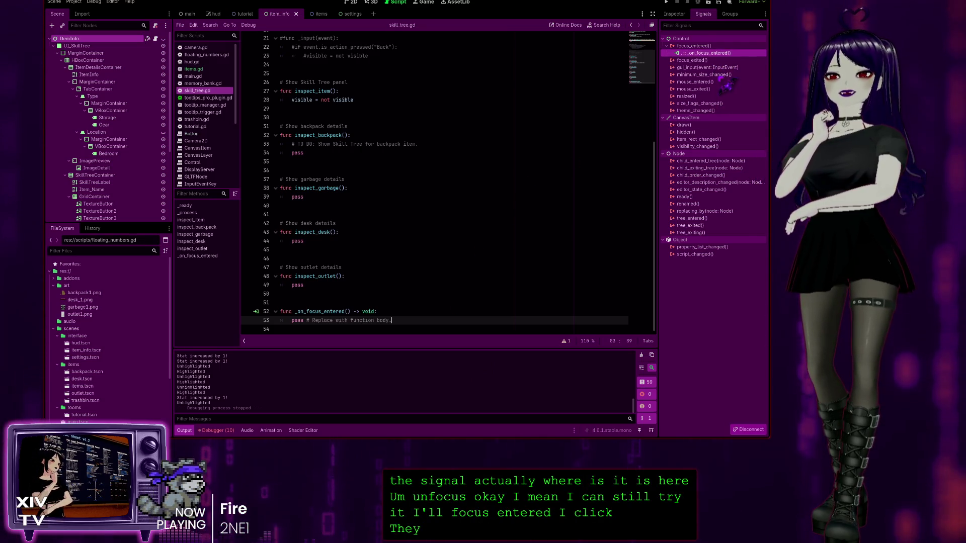
key(Delete)
Delete the empty _on_focus_entered function from skill_tree.gd, save, and return to items.gd
click(421, 314)
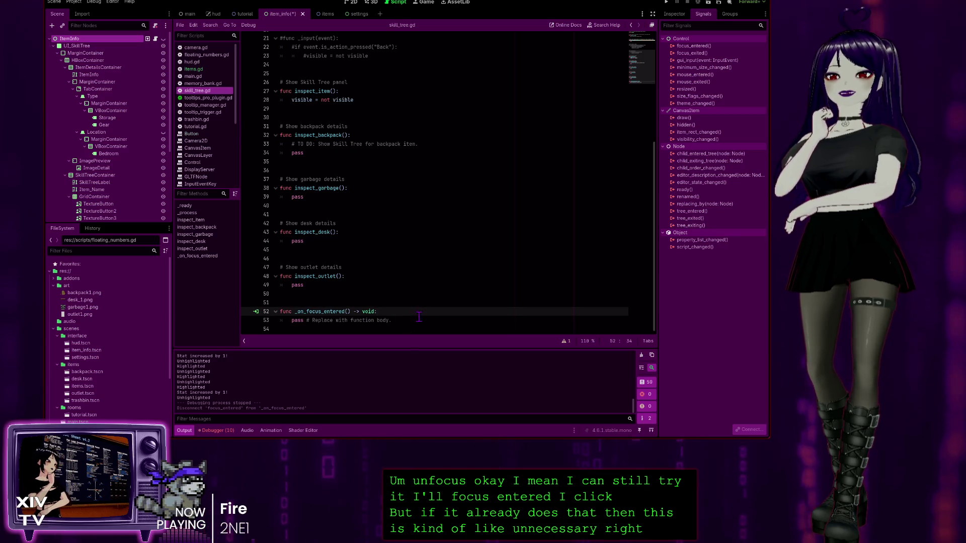
mouse_move(409, 322)
mouse_down()
mouse_move(272, 313)
mouse_move(227, 291)
mouse_up()
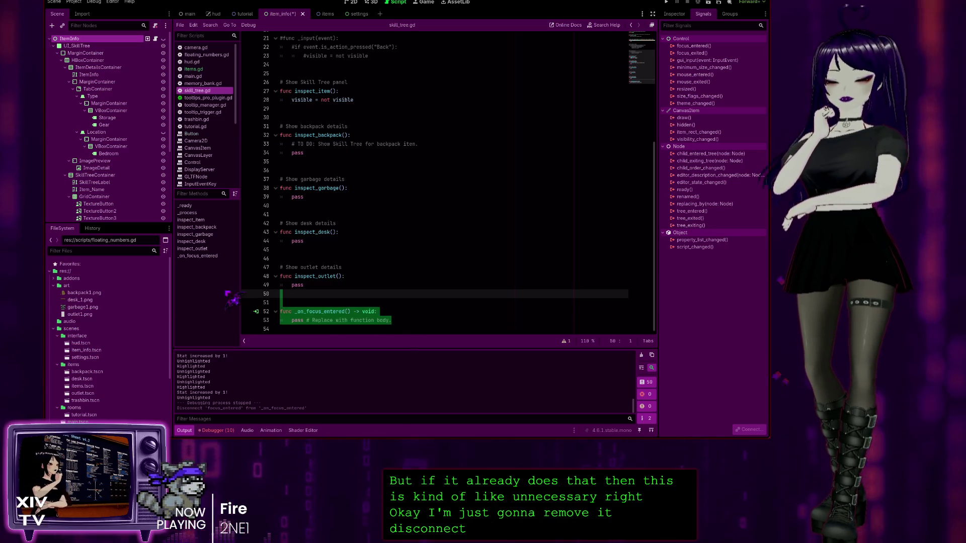
key(Delete)
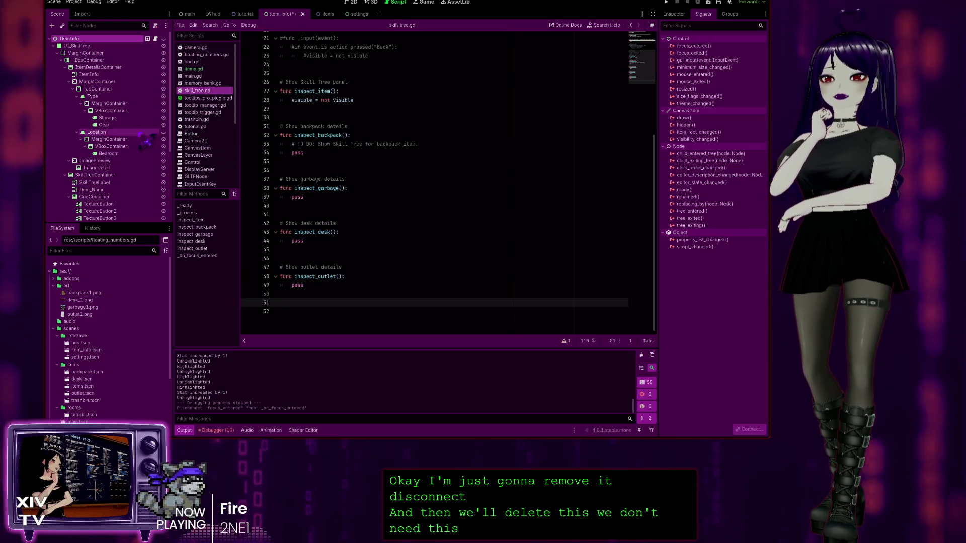
key(BackSpace)
key(BackSpace)
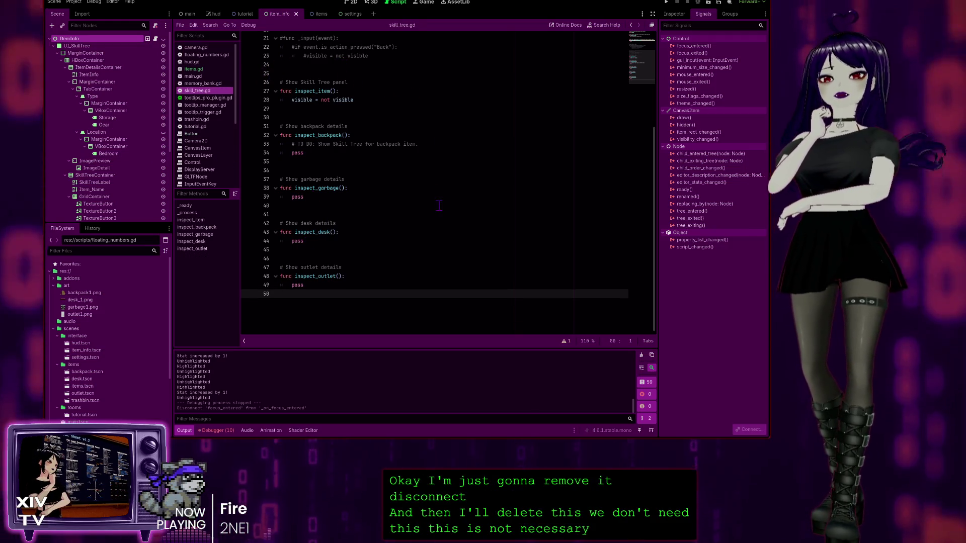
key(ctrl+s)
click(202, 70)
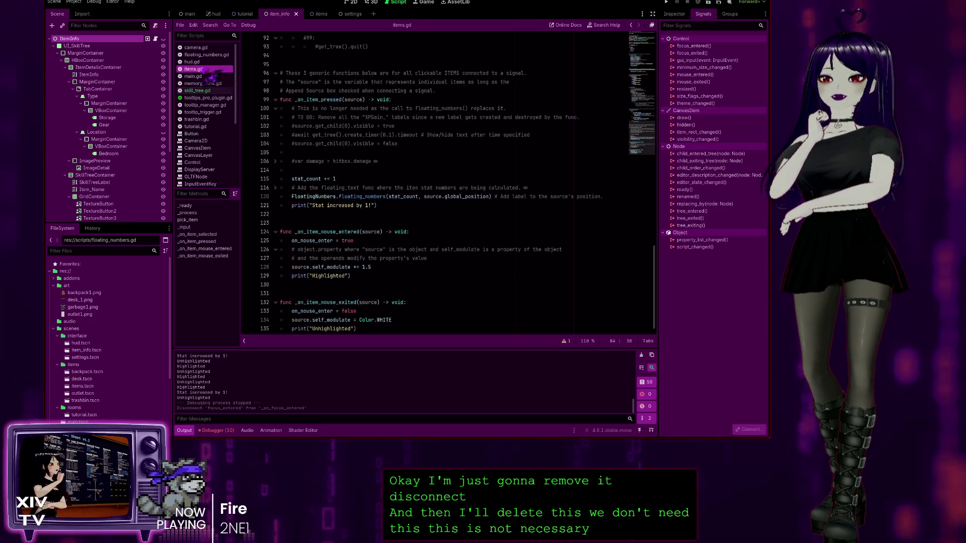
scroll(458, 245, up, 10)
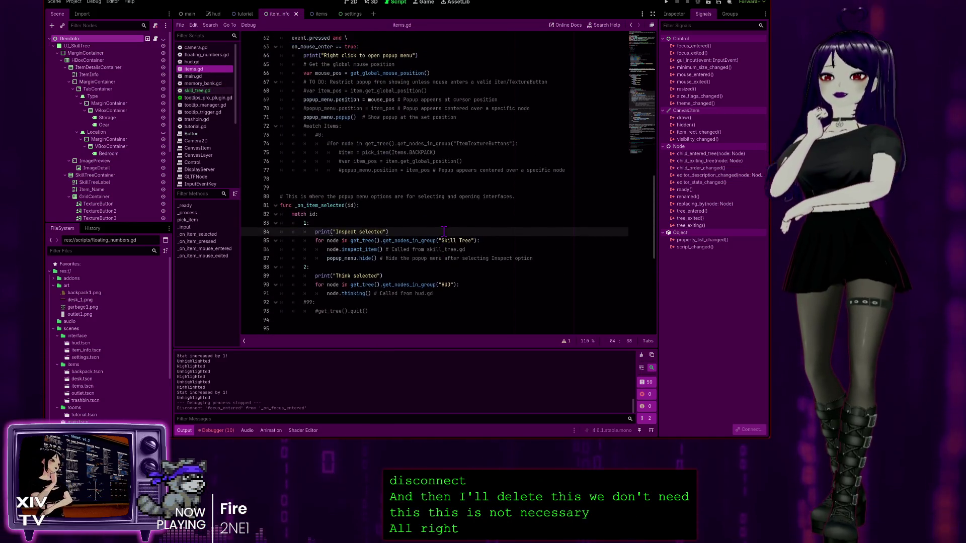
scroll(444, 231, up, 15)
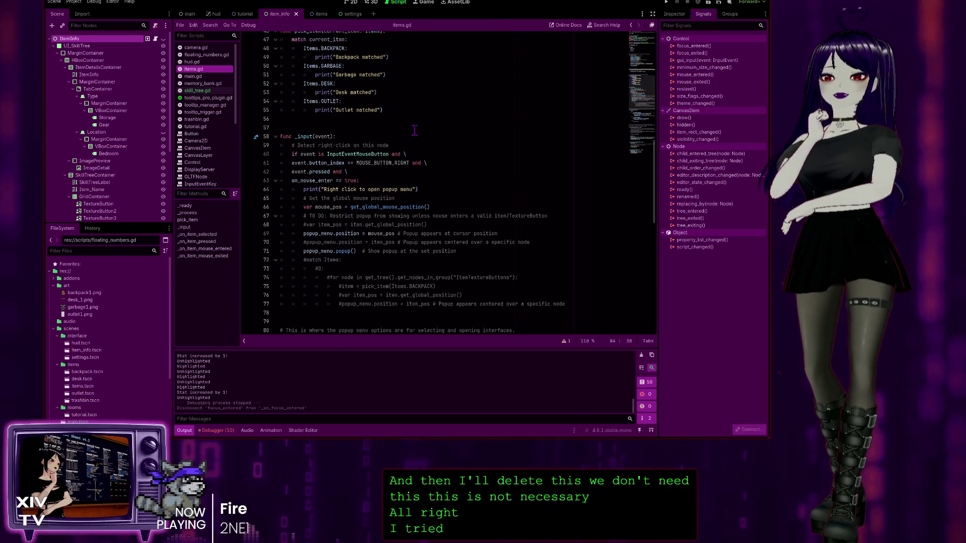
scroll(410, 75, up, 5)
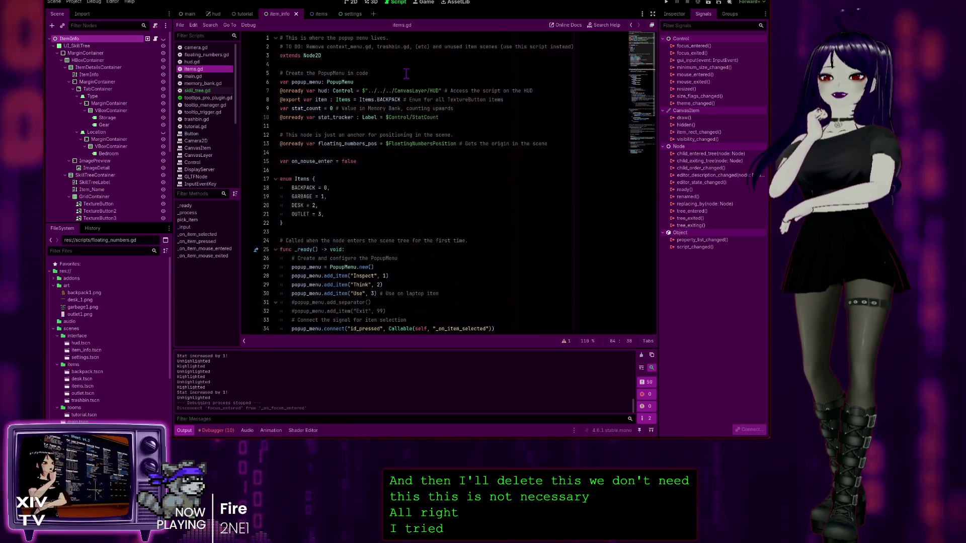